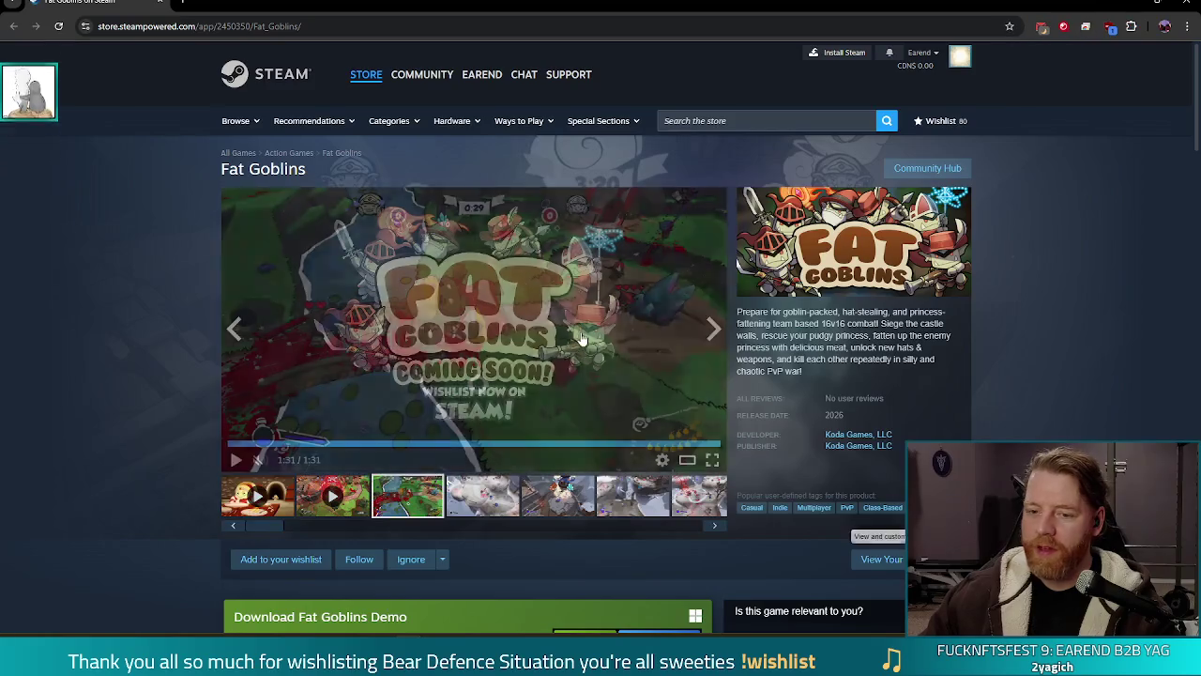
Add Fat Goblins to the wishlist, follow it, then go back to the previous store page.
left_click(280, 560)
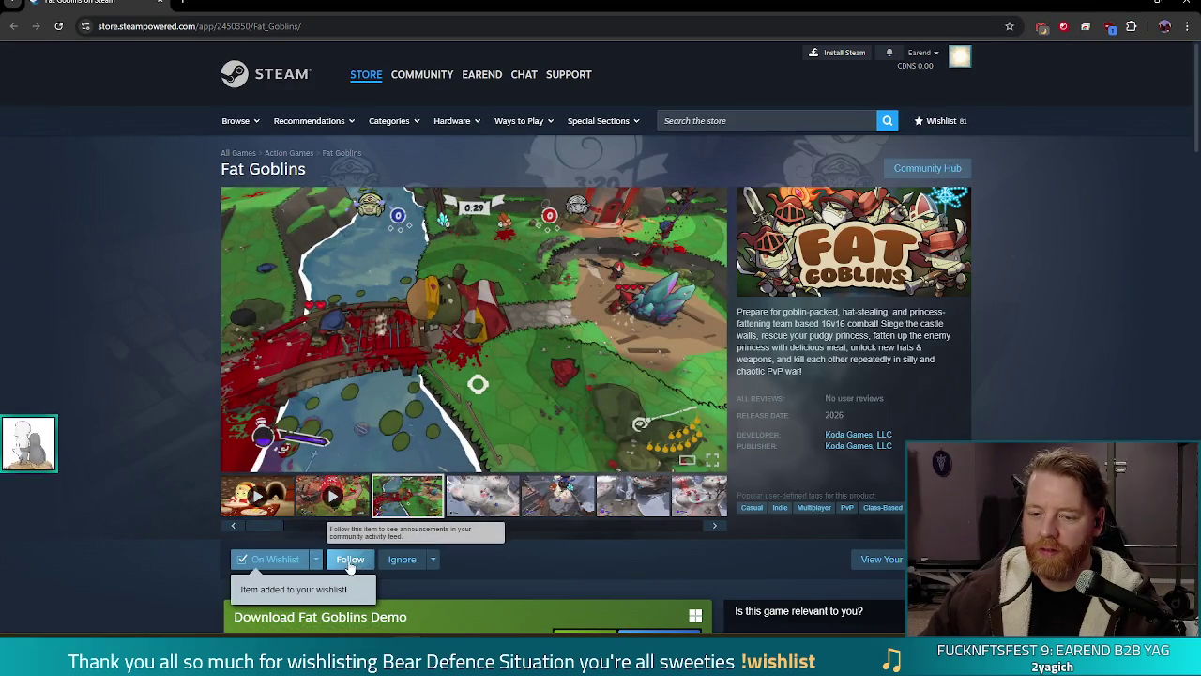
left_click(349, 560)
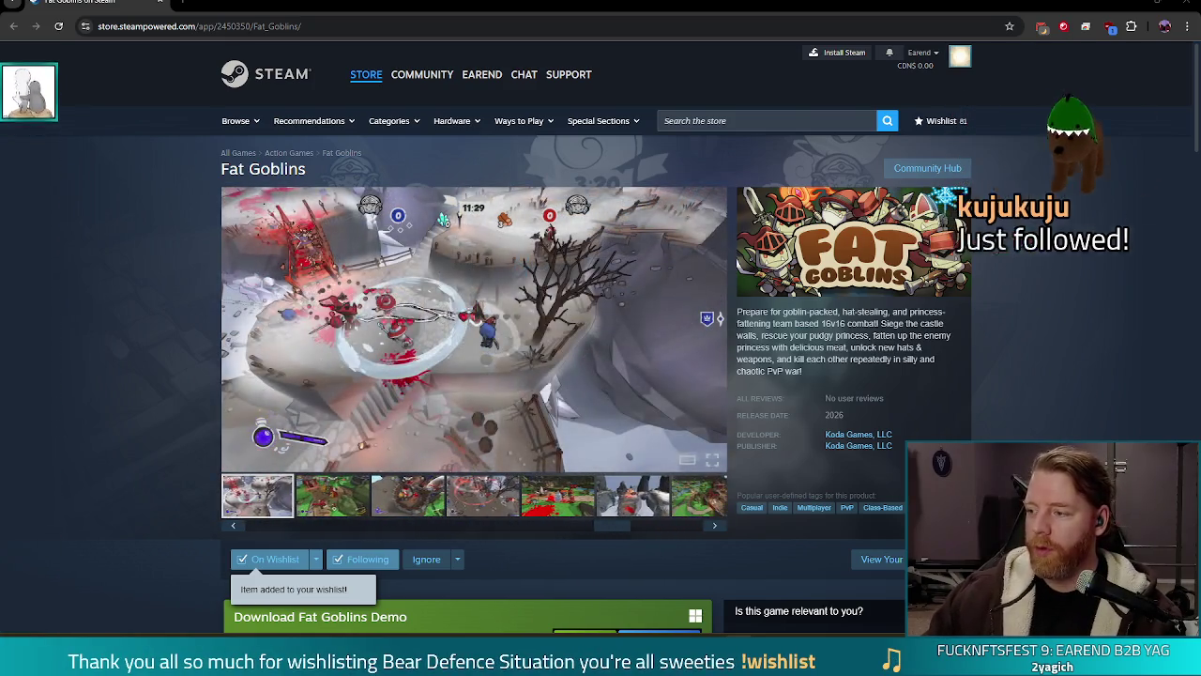
key("alt+Left")
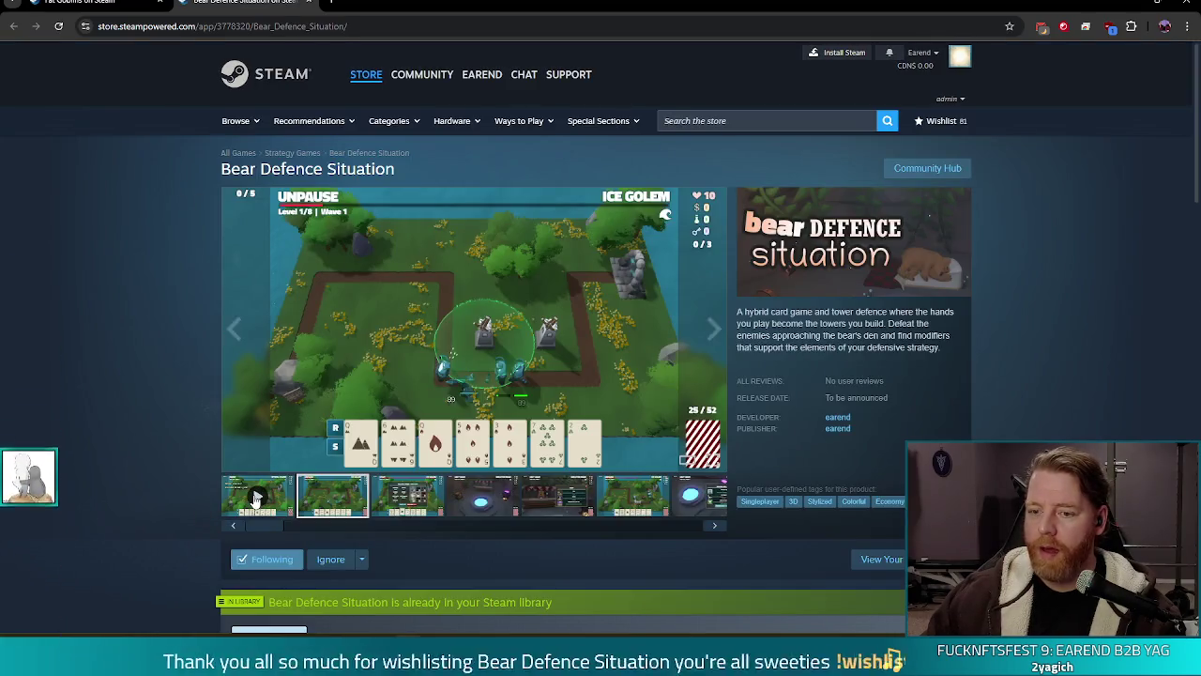
Watch the Bear Defence Situation trailer full screen, exit full screen, and close the browser.
left_click(712, 459)
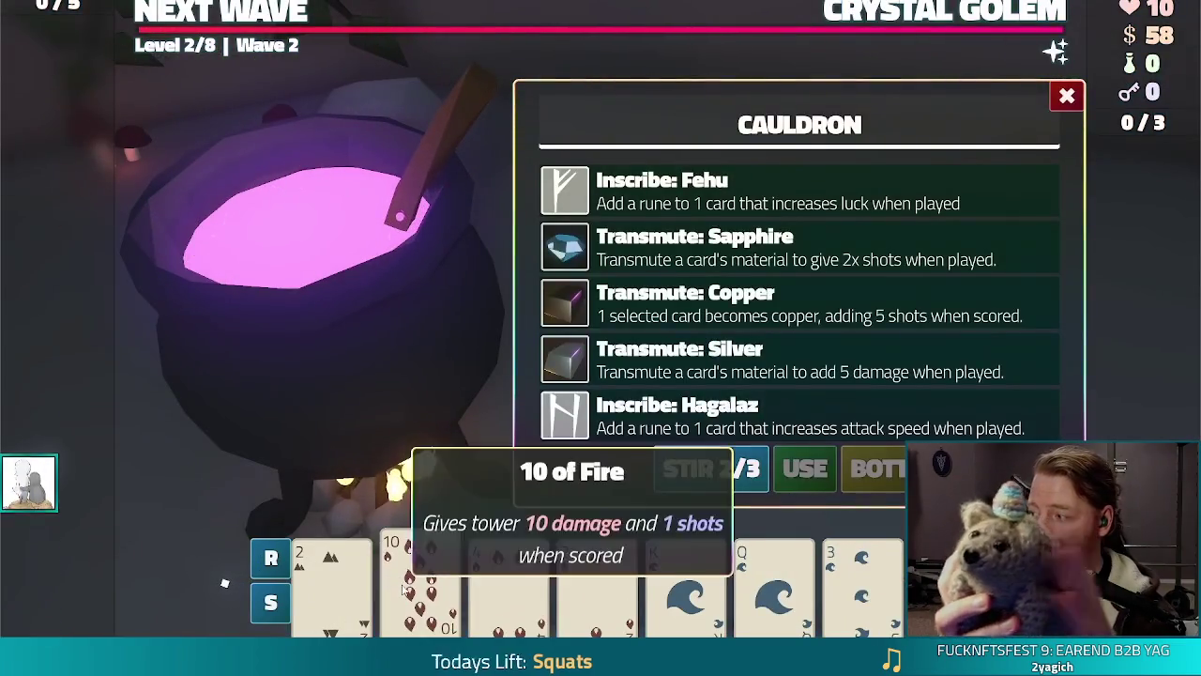
left_click(421, 577)
left_click(713, 247)
left_click(804, 468)
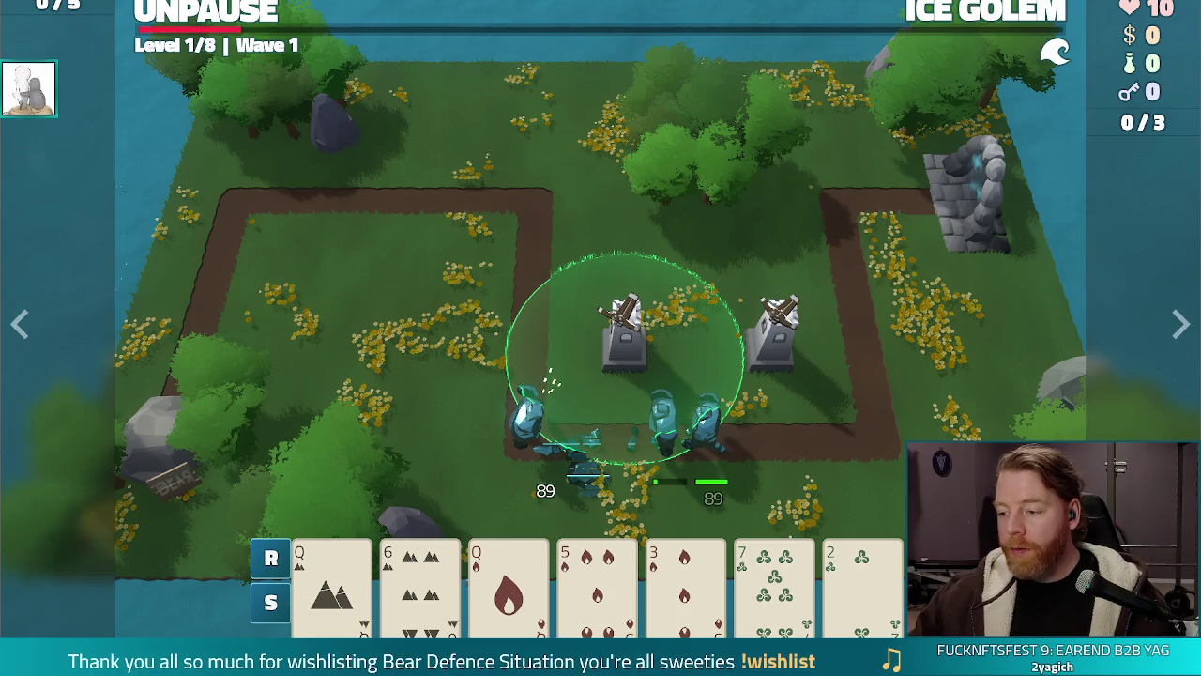
key("Escape")
key("Escape")
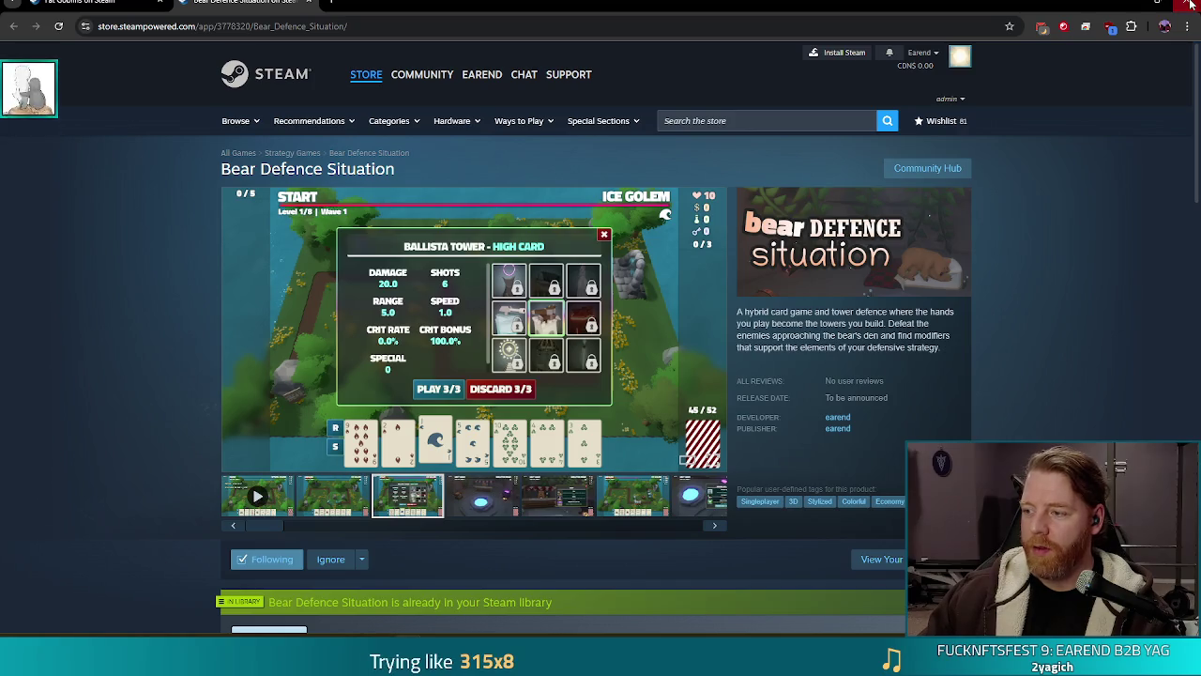
left_click(1191, 5)
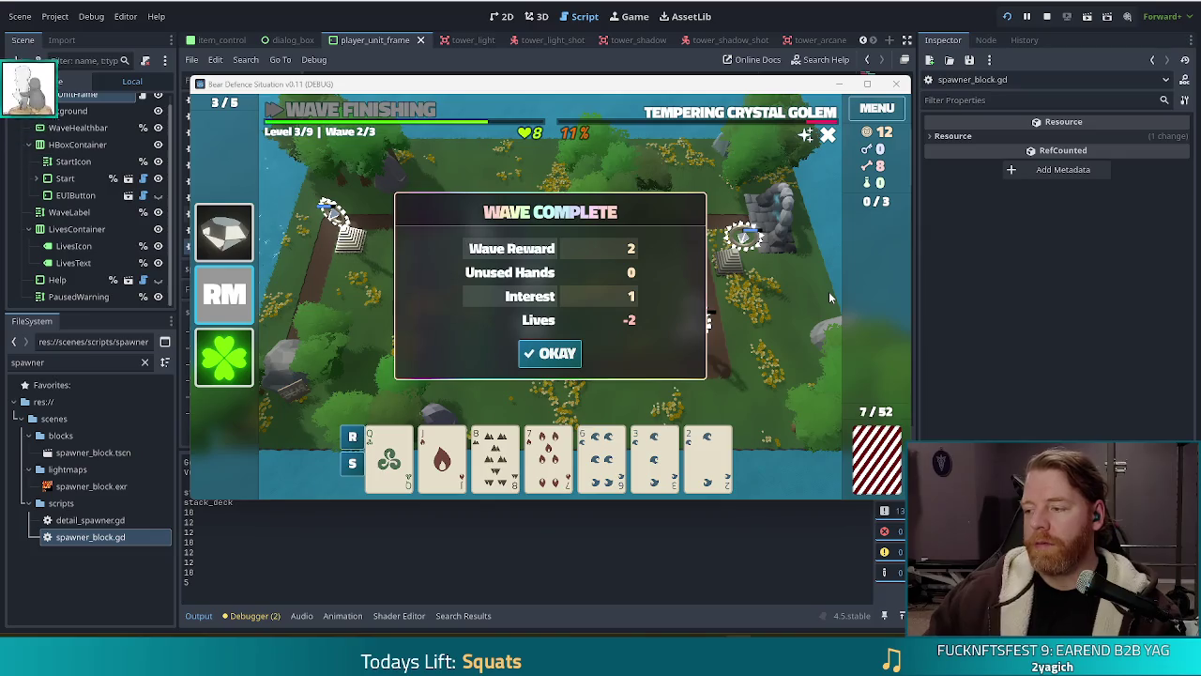
Stop the game, filter FileSystem by 'baby', and open baby_bear.tscn.
left_click(1046, 17)
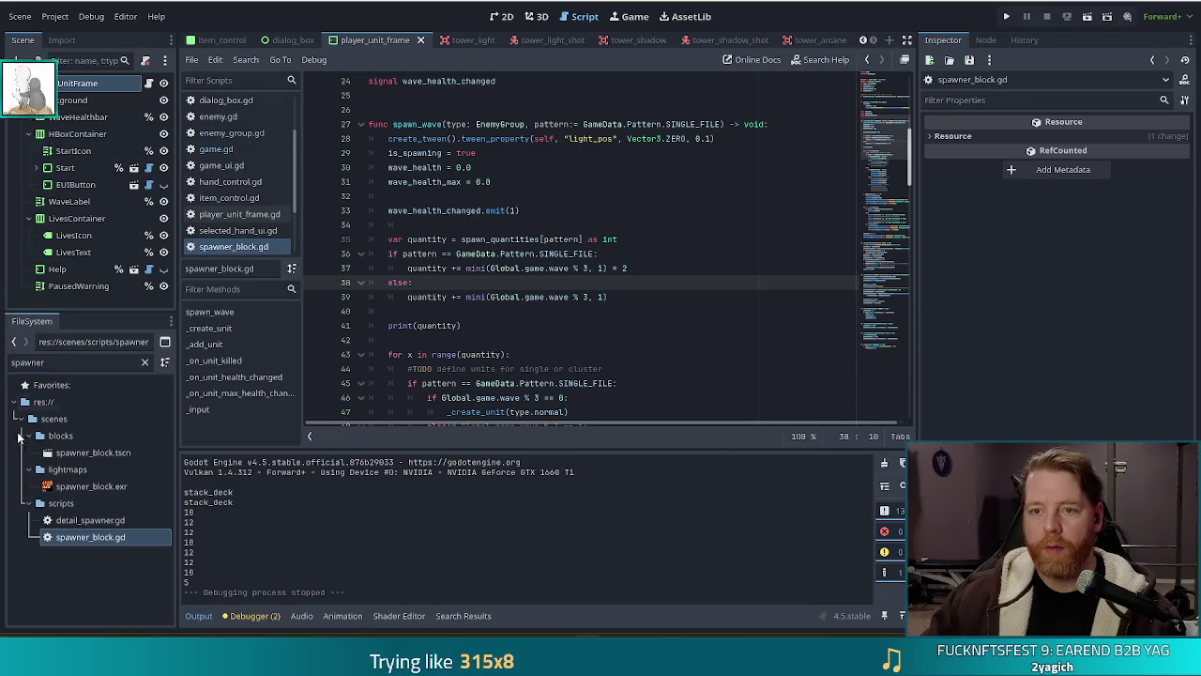
type("baby")
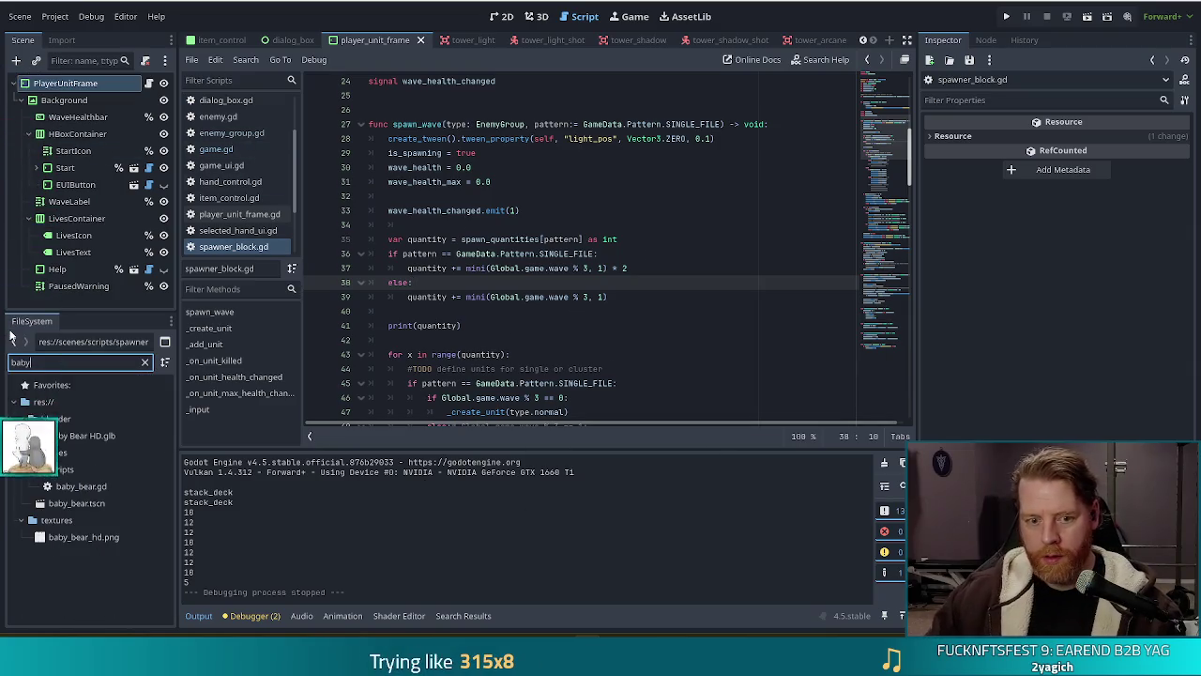
double_click(79, 503)
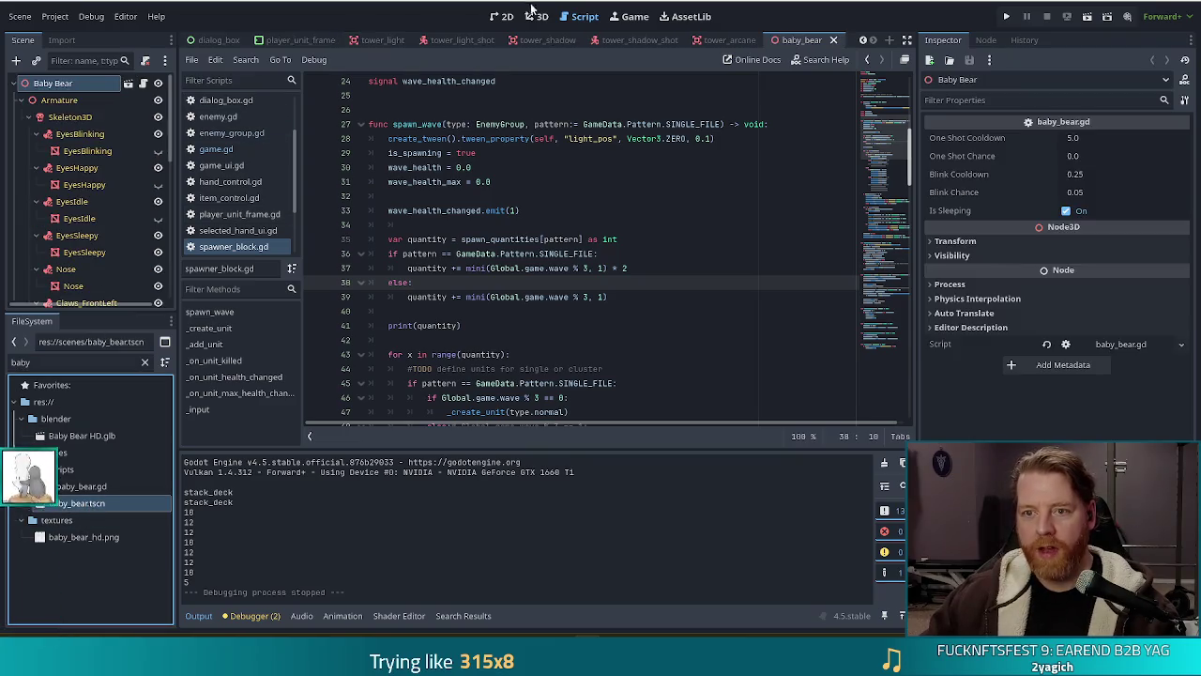
Switch the baby_bear scene viewport to 3D to show the bear model.
left_click(505, 16)
right_click(510, 305)
key("Escape")
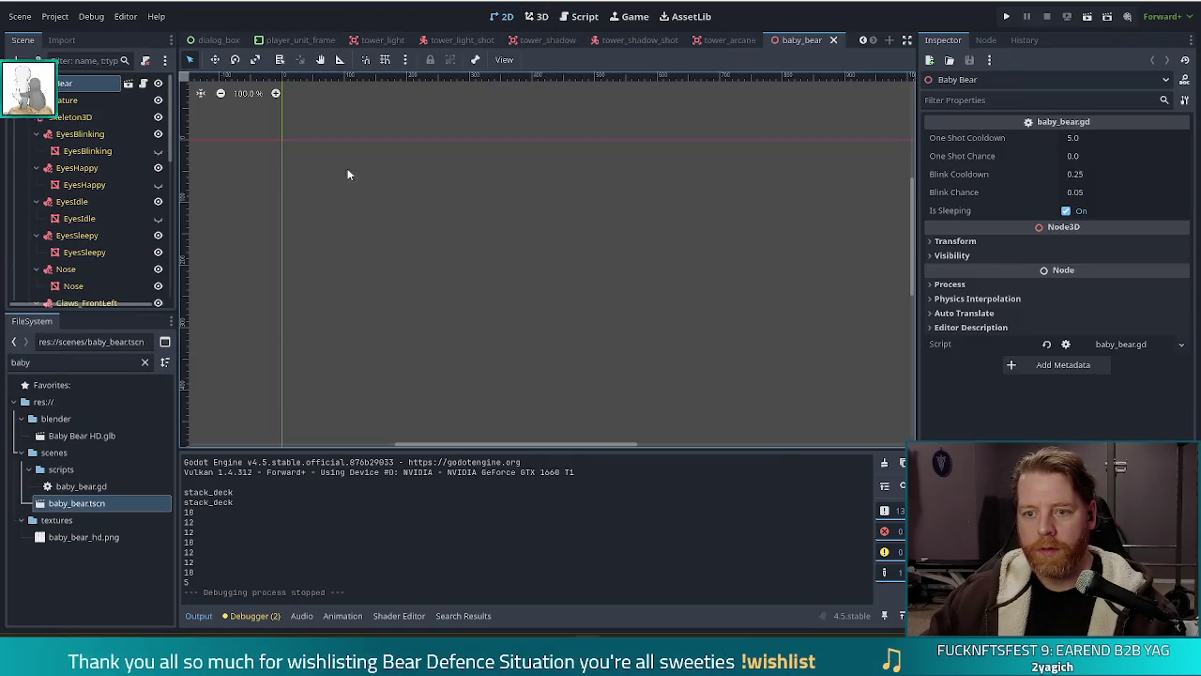
scroll(80, 171, "down", 15)
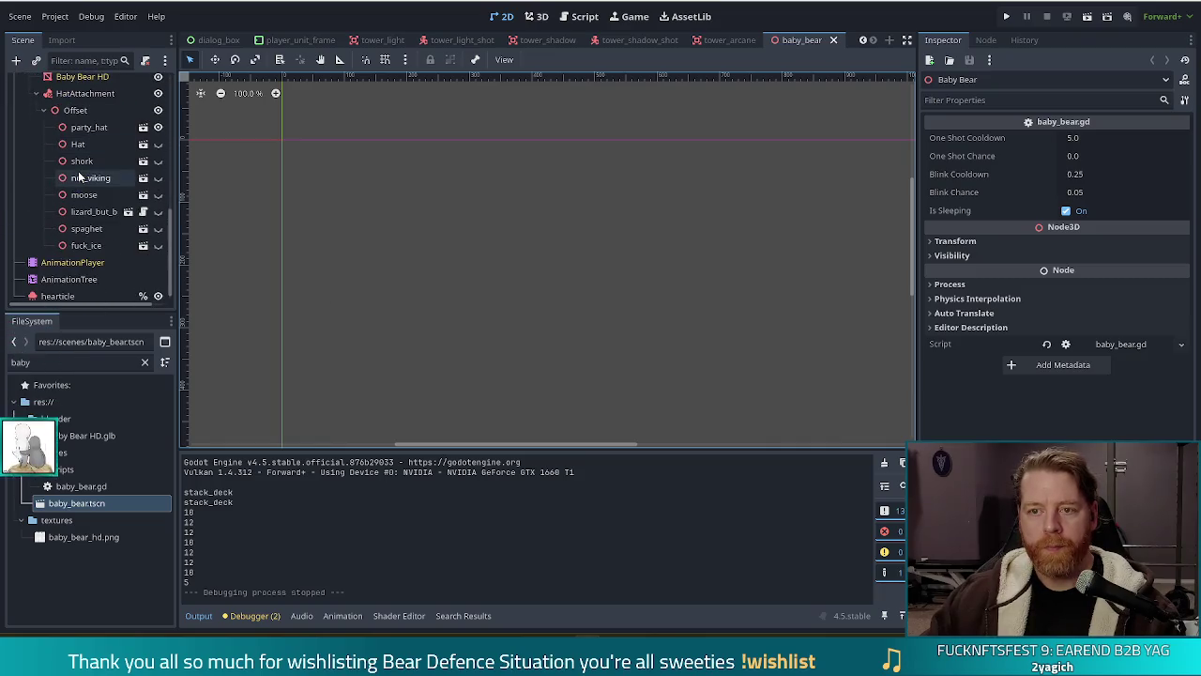
left_click(532, 19)
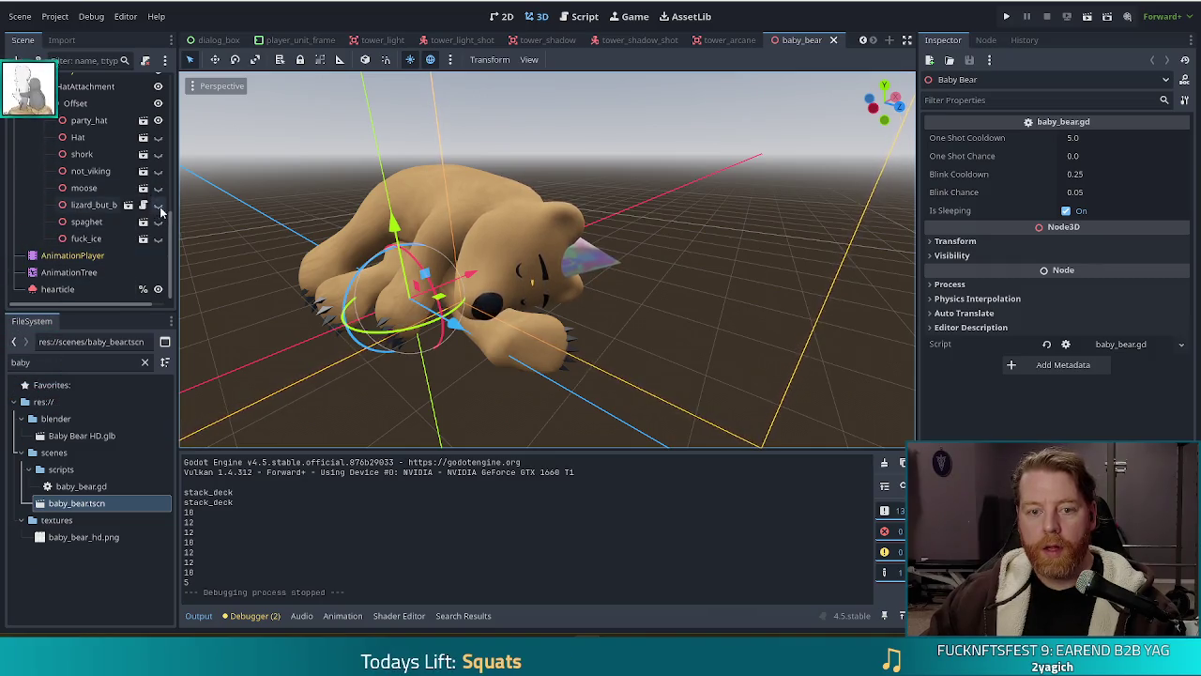
Hide party_hat and show the shork hat, save baby_bear, and run the game.
left_click(158, 120)
left_click(157, 154)
key("ctrl+s")
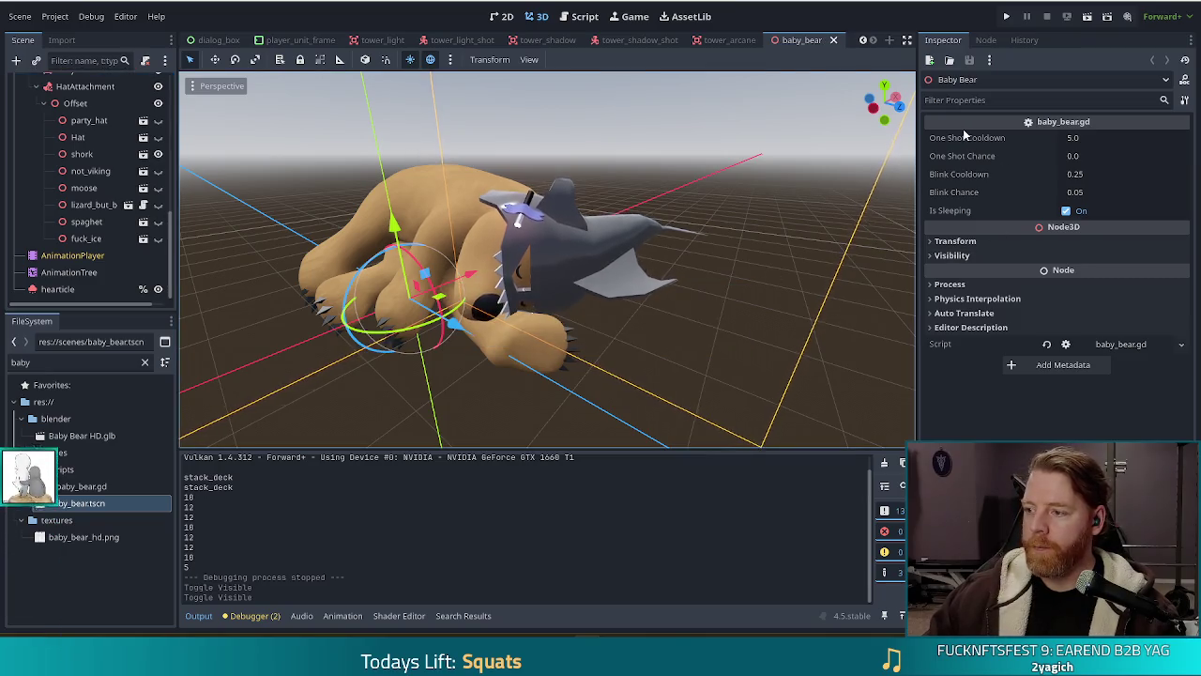
left_click(1008, 15)
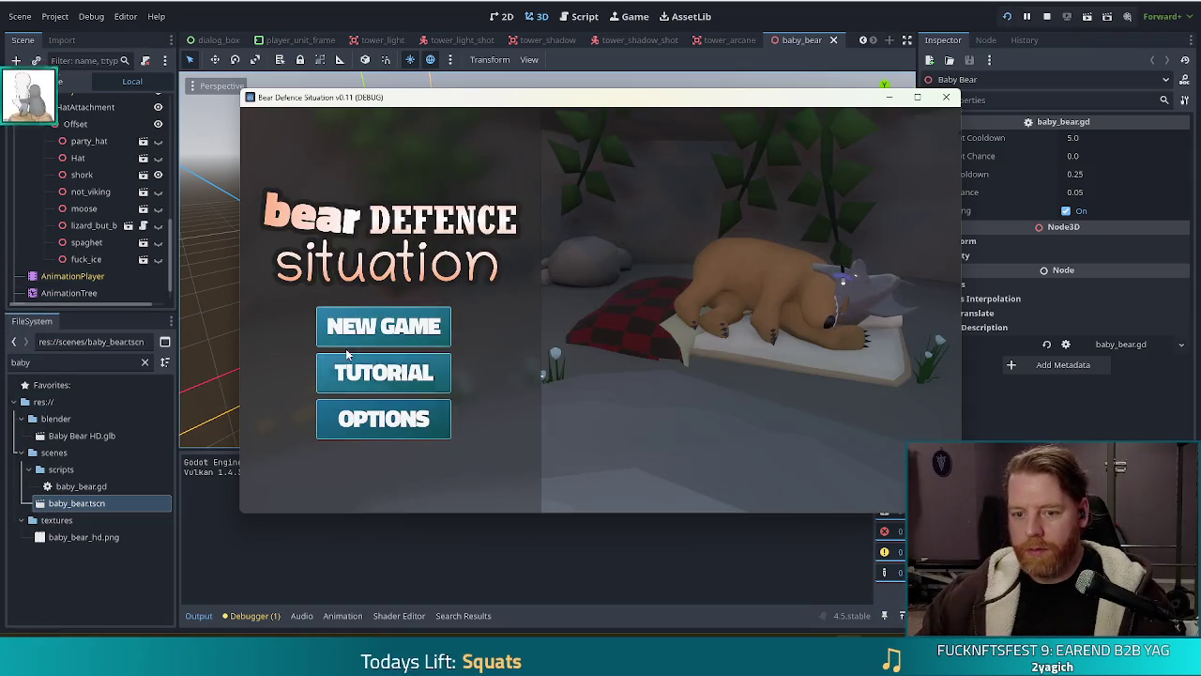
Start a new game maximized, open the shop, pet the shork-hatted shopkeeper, and return to the editor.
left_click(395, 335)
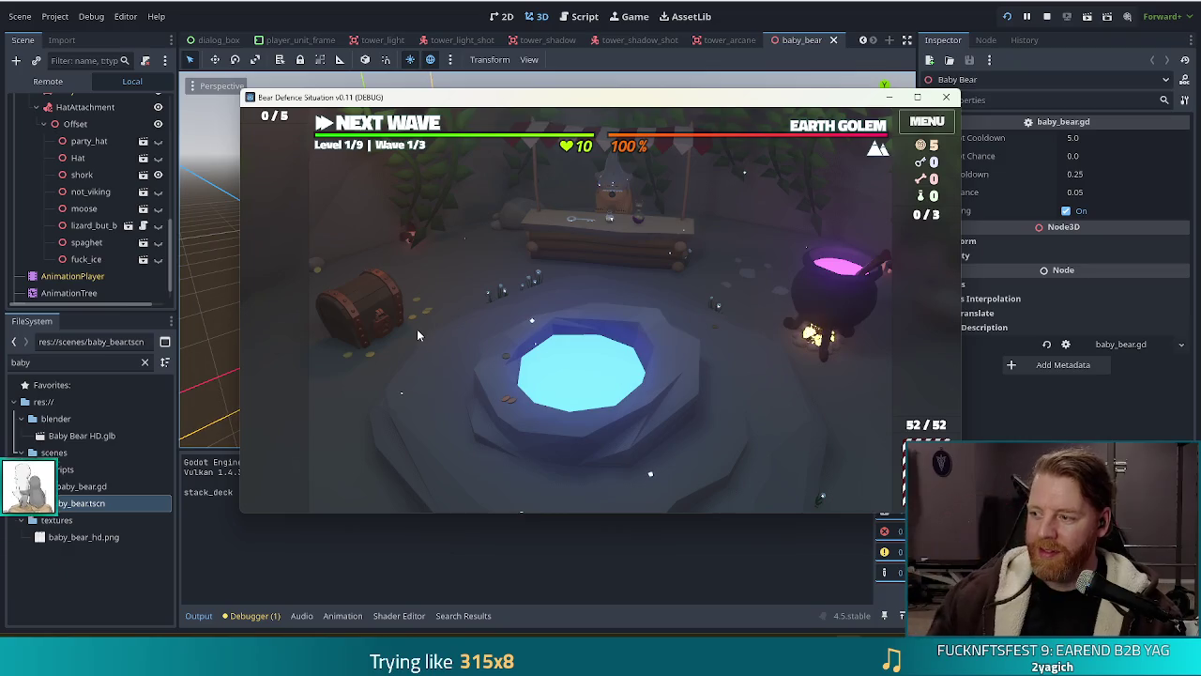
left_click(917, 96)
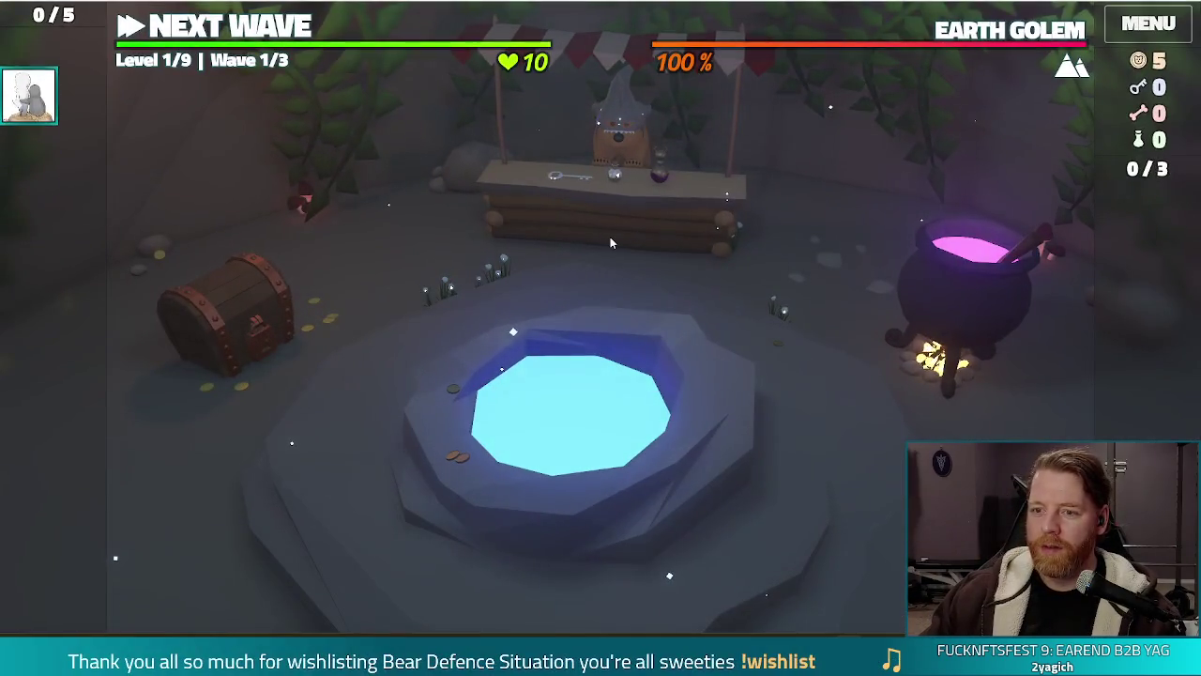
left_click(610, 236)
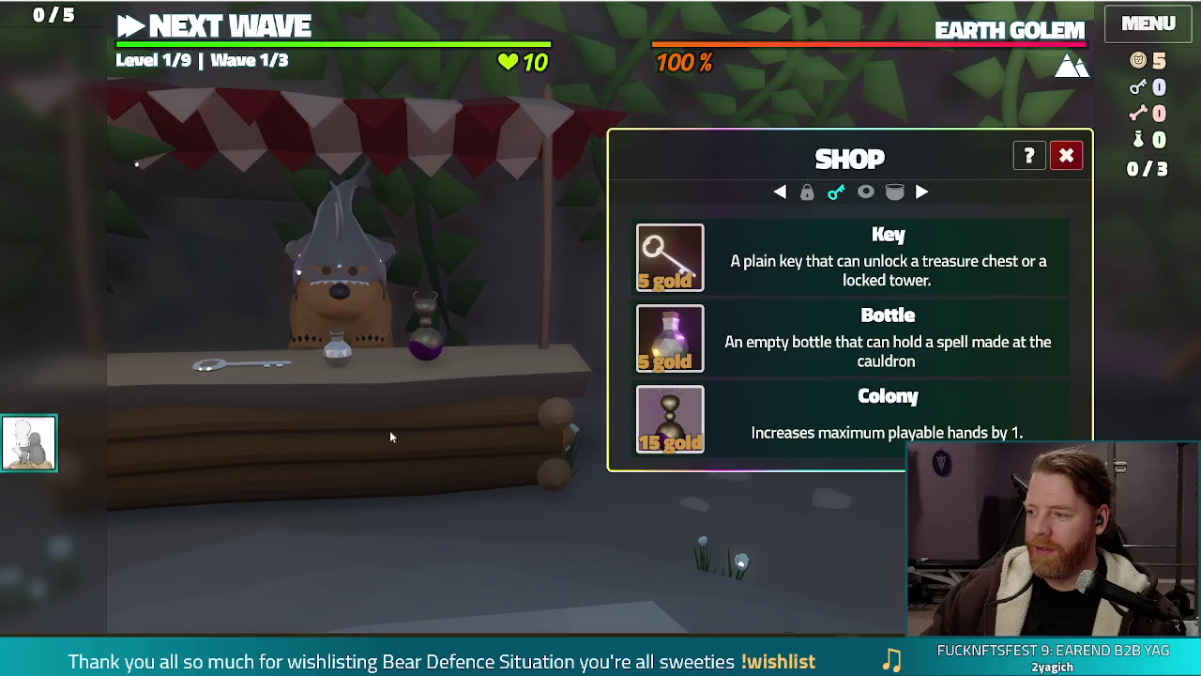
left_click(381, 330)
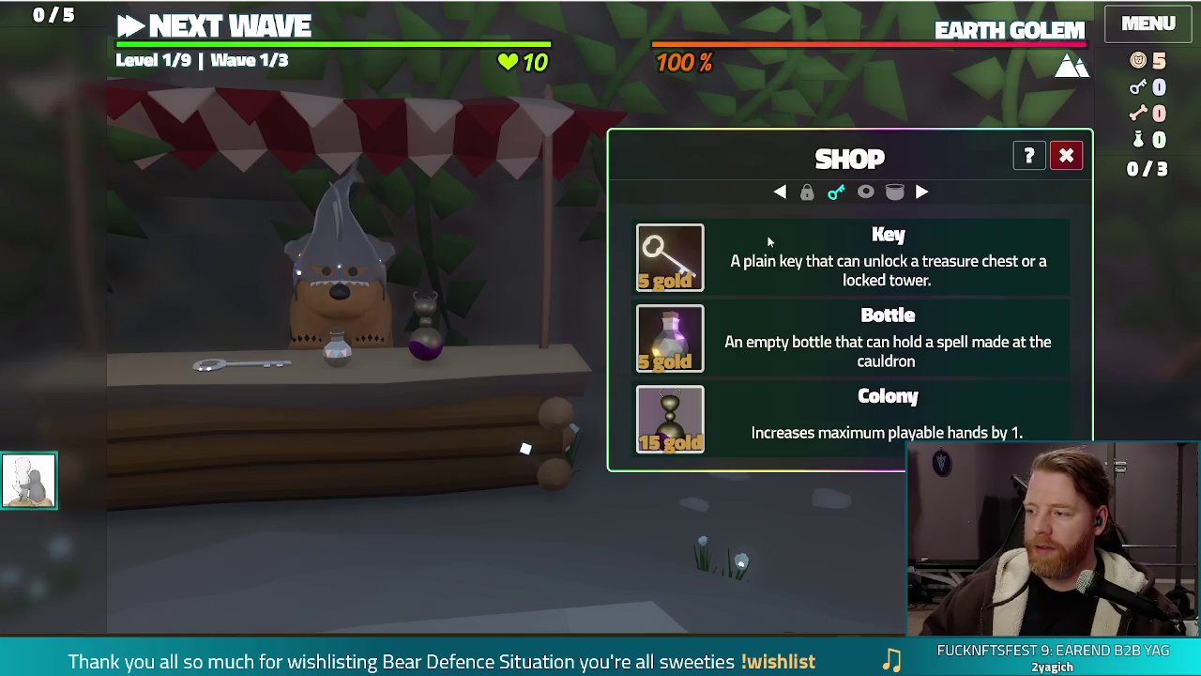
key("F8")
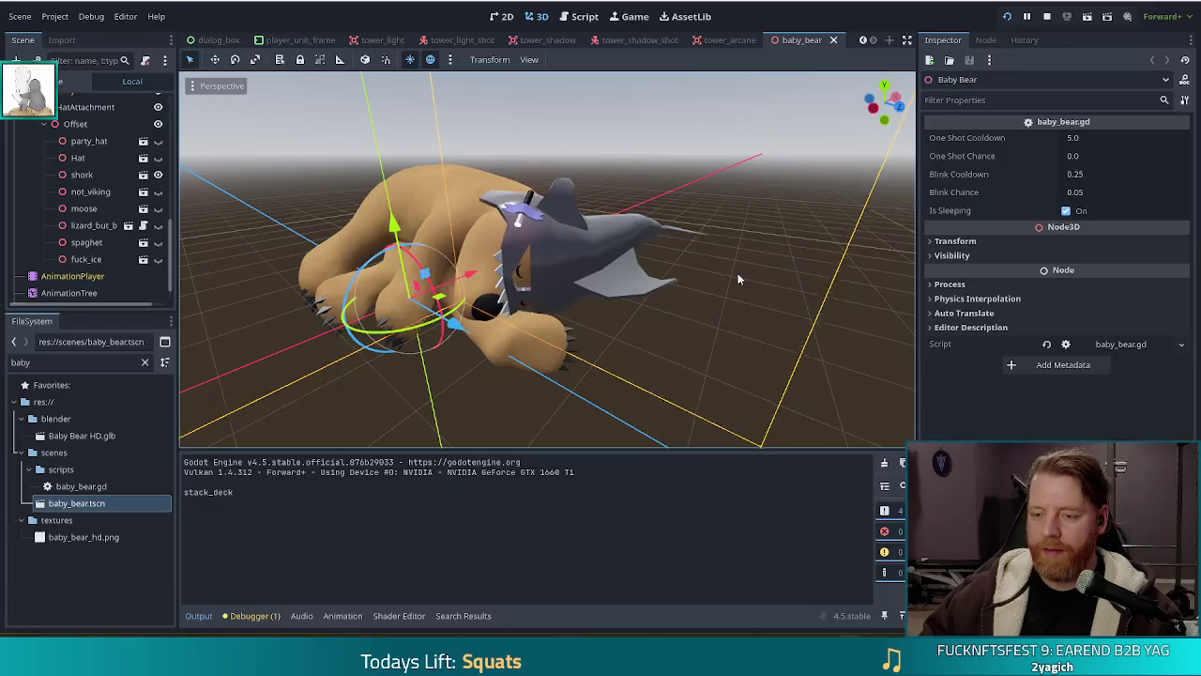
Hide the shork hat, show the blue Hat node, and switch back to the running game.
left_click(158, 175)
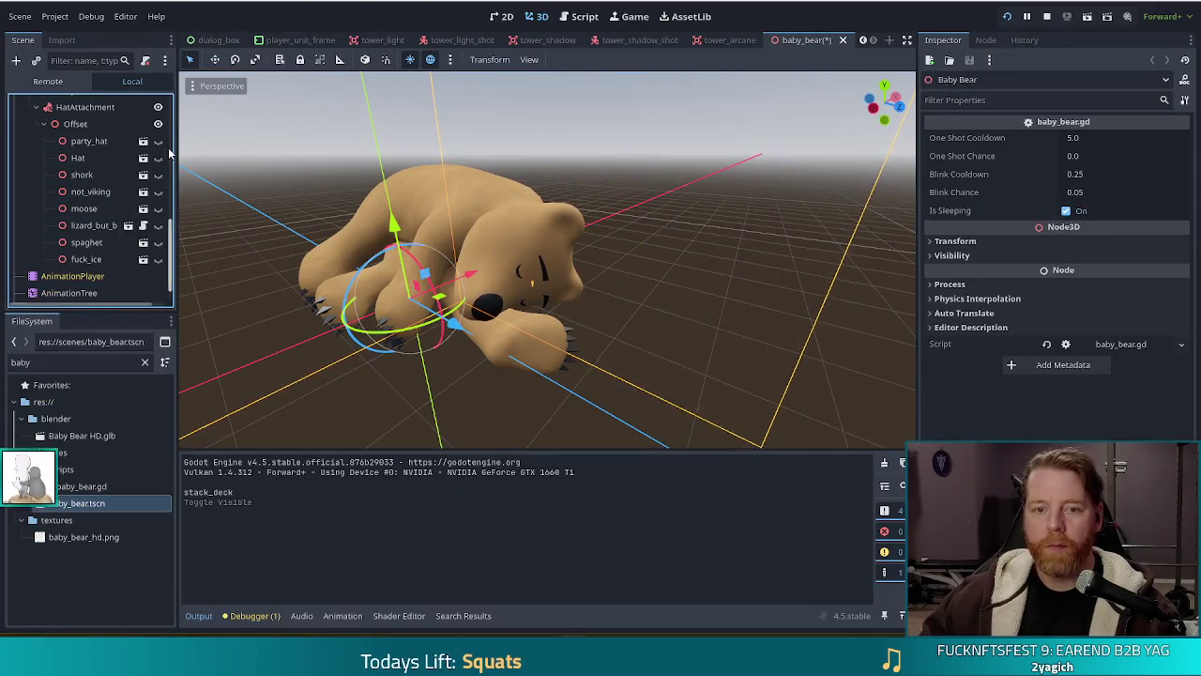
left_click(158, 158)
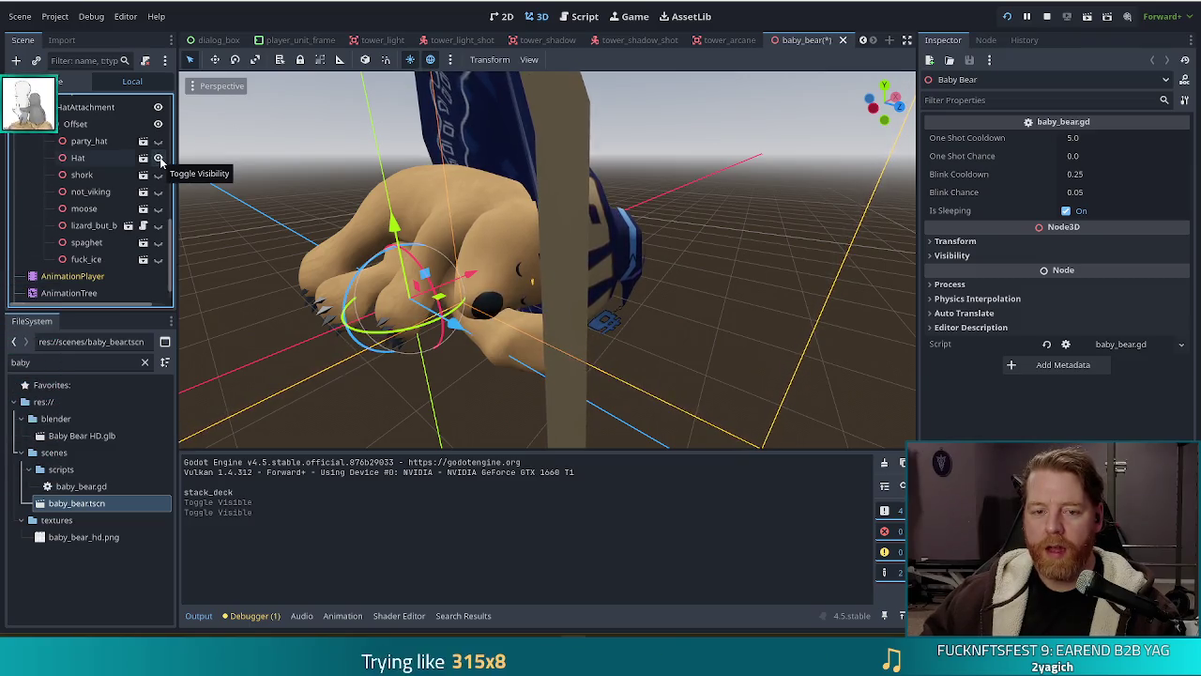
key("alt+Tab")
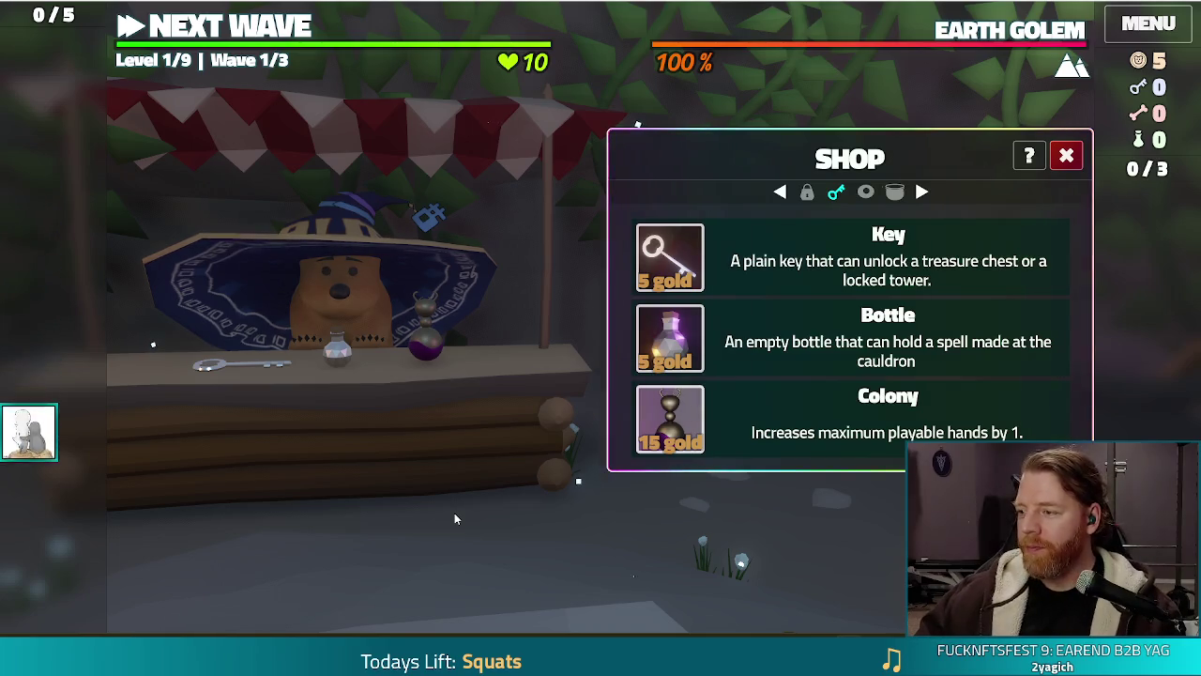
Switch from the running game back to the Godot editor's baby_bear scene.
key("alt+Tab")
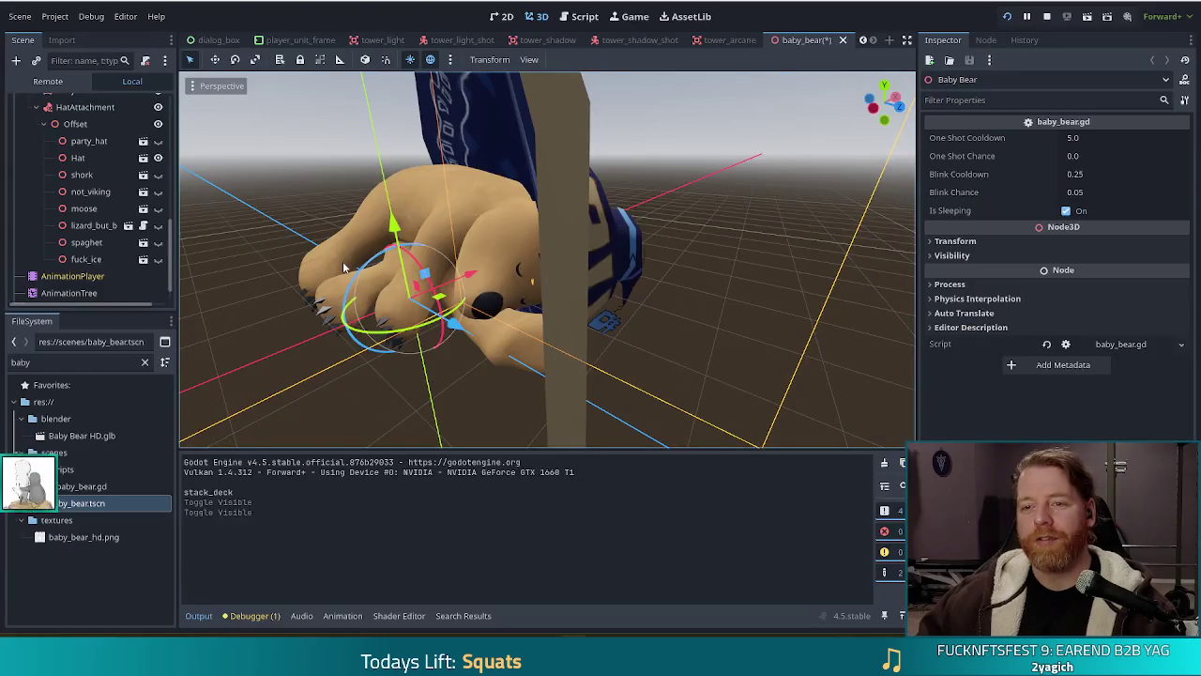
Hide the blue Hat, show the moose antlers, and switch to the running game.
left_click(158, 157)
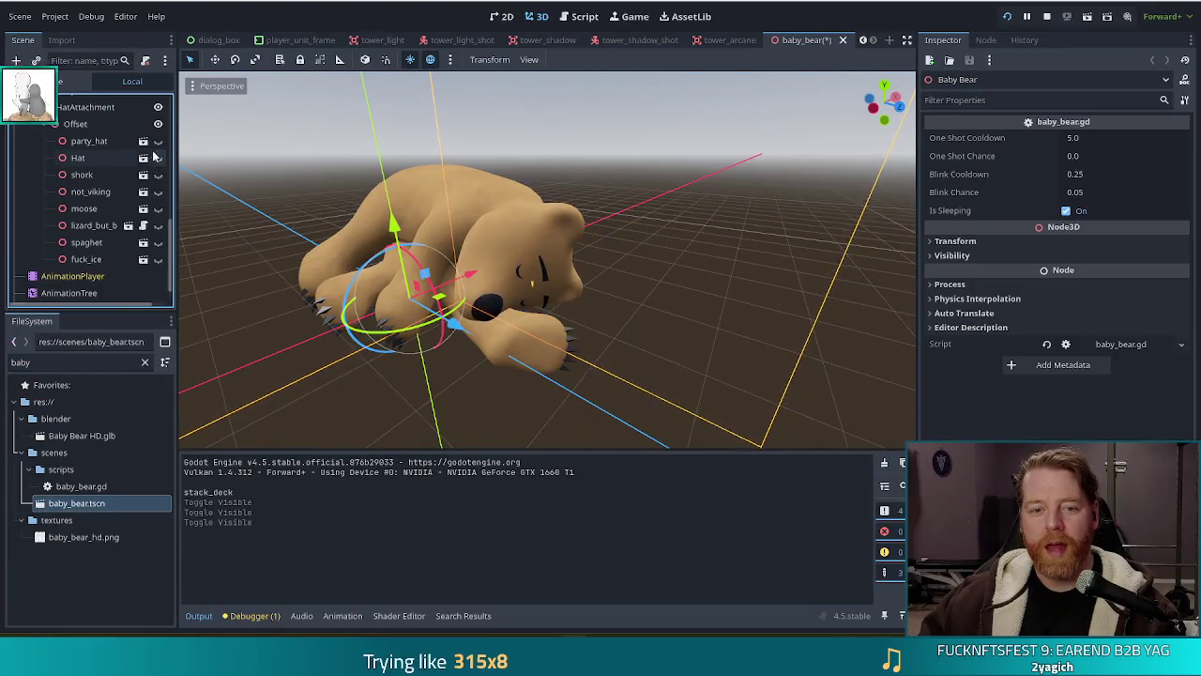
left_click(157, 209)
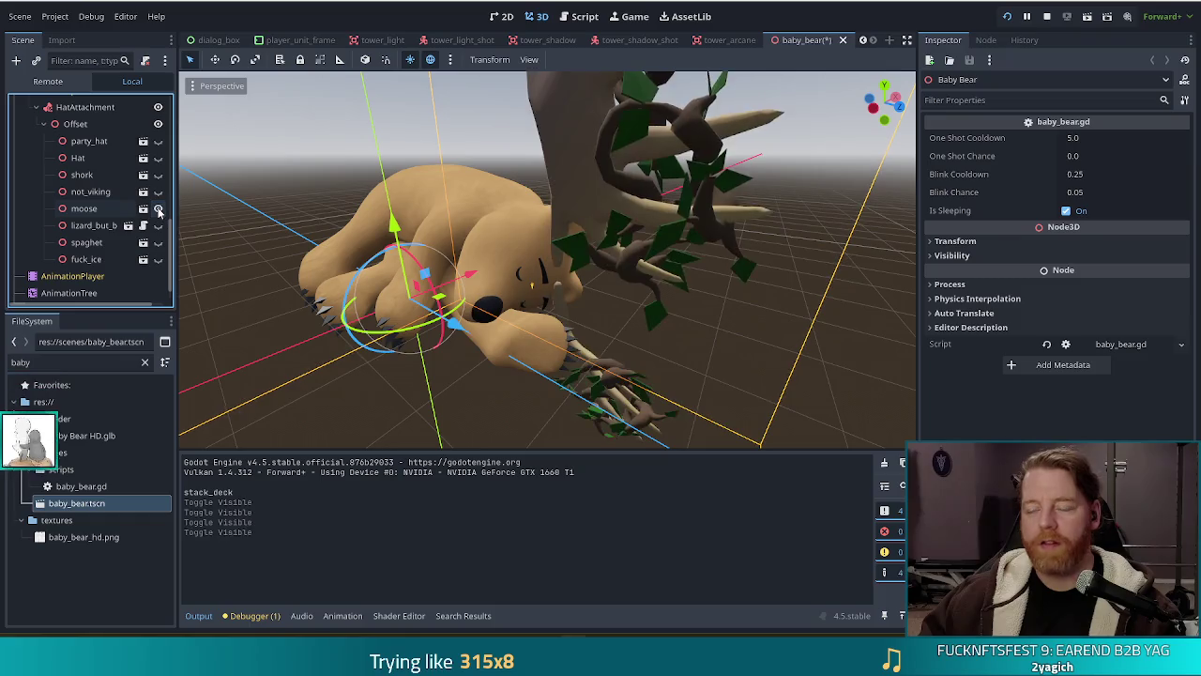
key("alt+Tab")
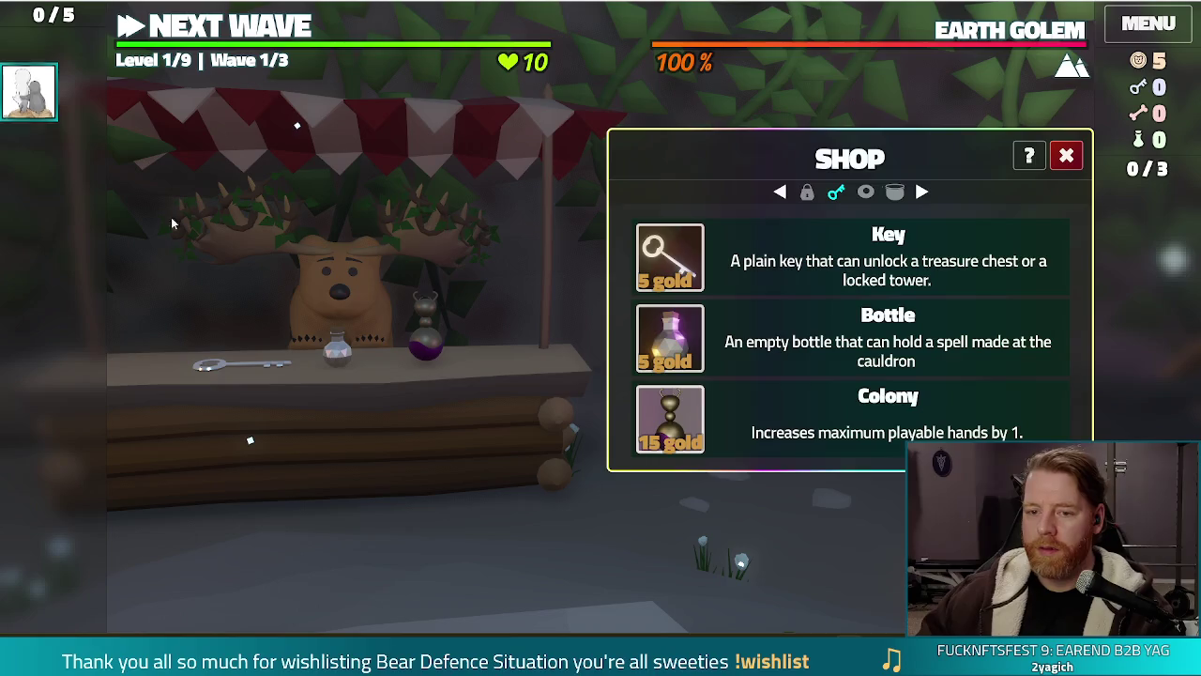
Pet the antlered shopkeeper bear, then drag the game window up and to the left.
left_click(338, 282)
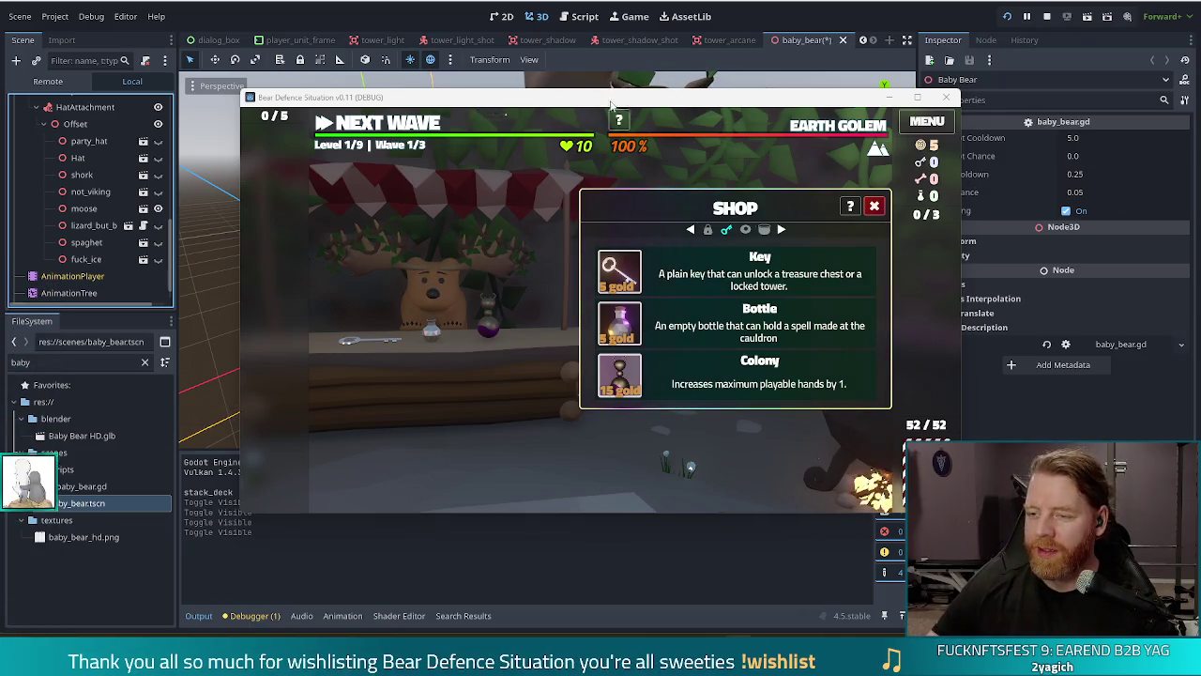
mouse_move(838, 125)
left_click_drag(760, 104, 711, 91)
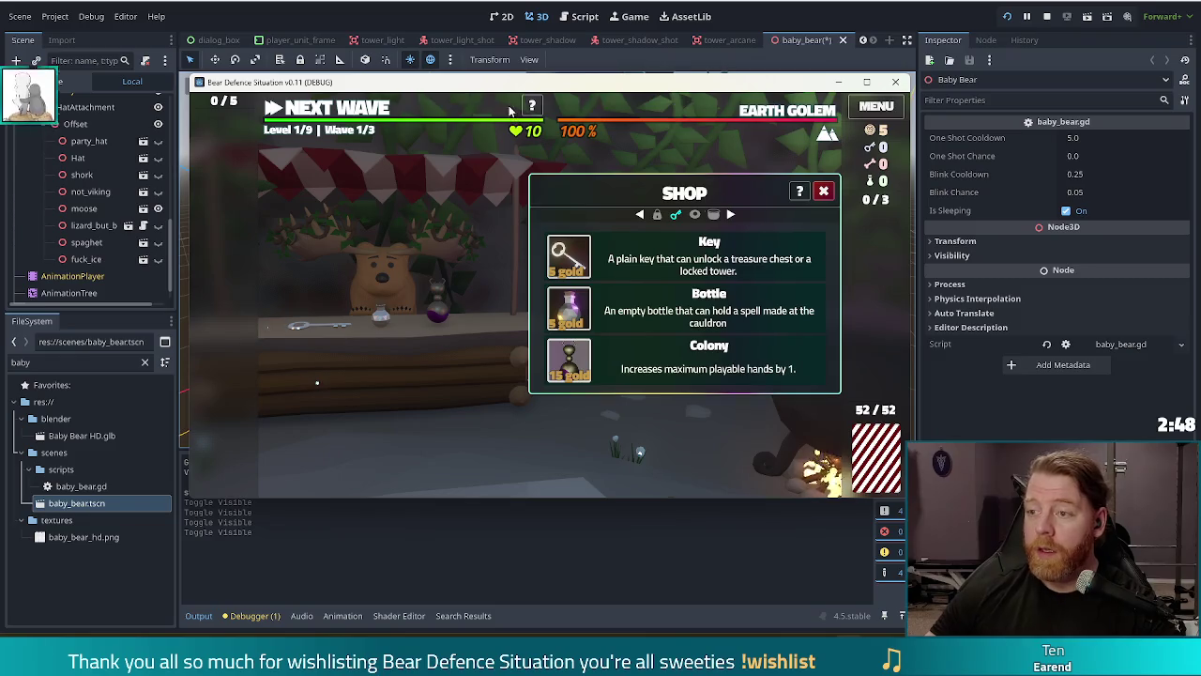
Stop the game and close the baby_bear and all five tower scene tabs.
left_click(1050, 16)
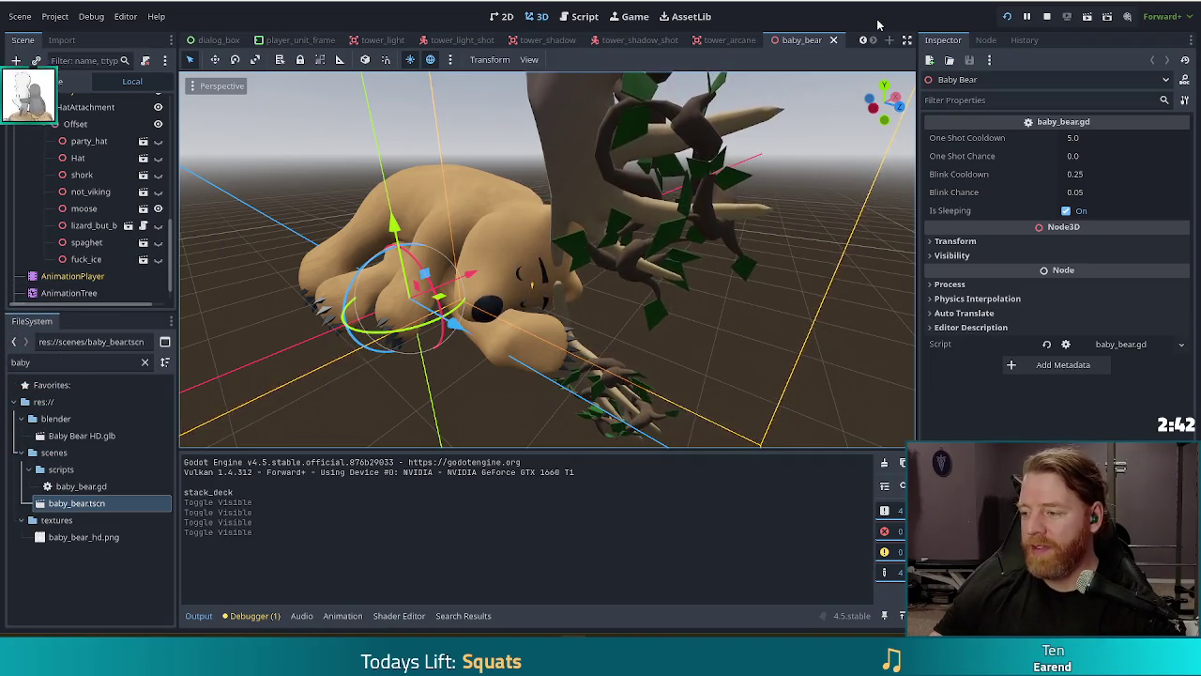
left_click(833, 41)
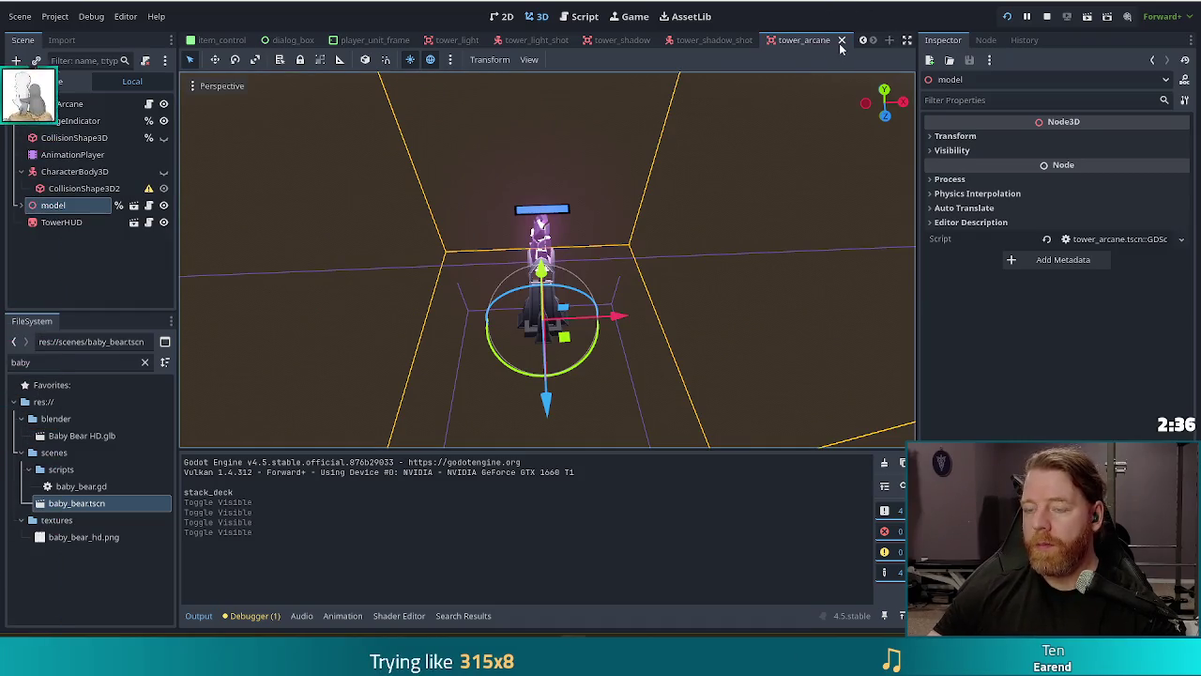
left_click(842, 40)
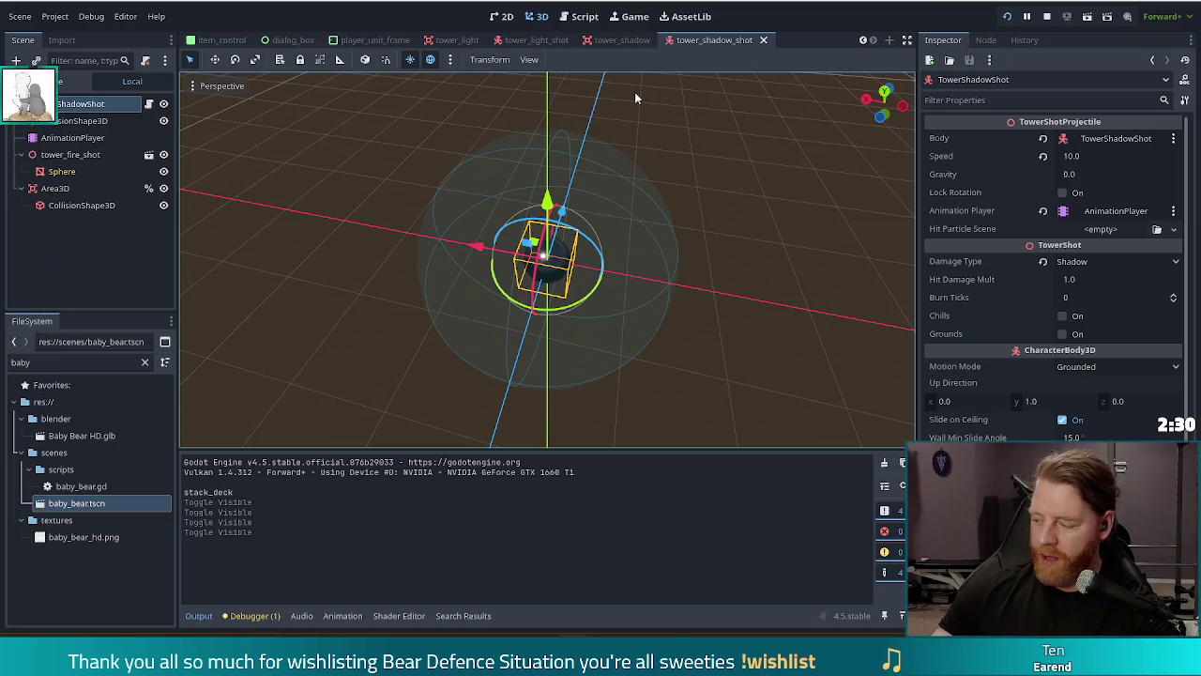
left_click(763, 40)
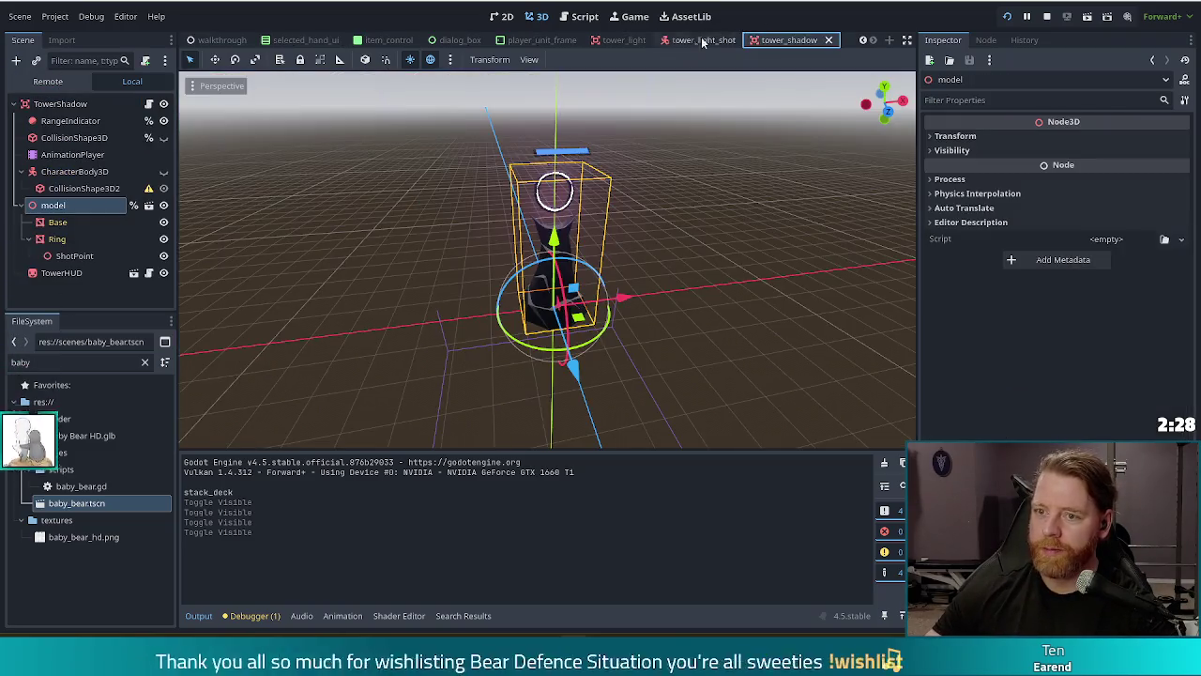
left_click(763, 40)
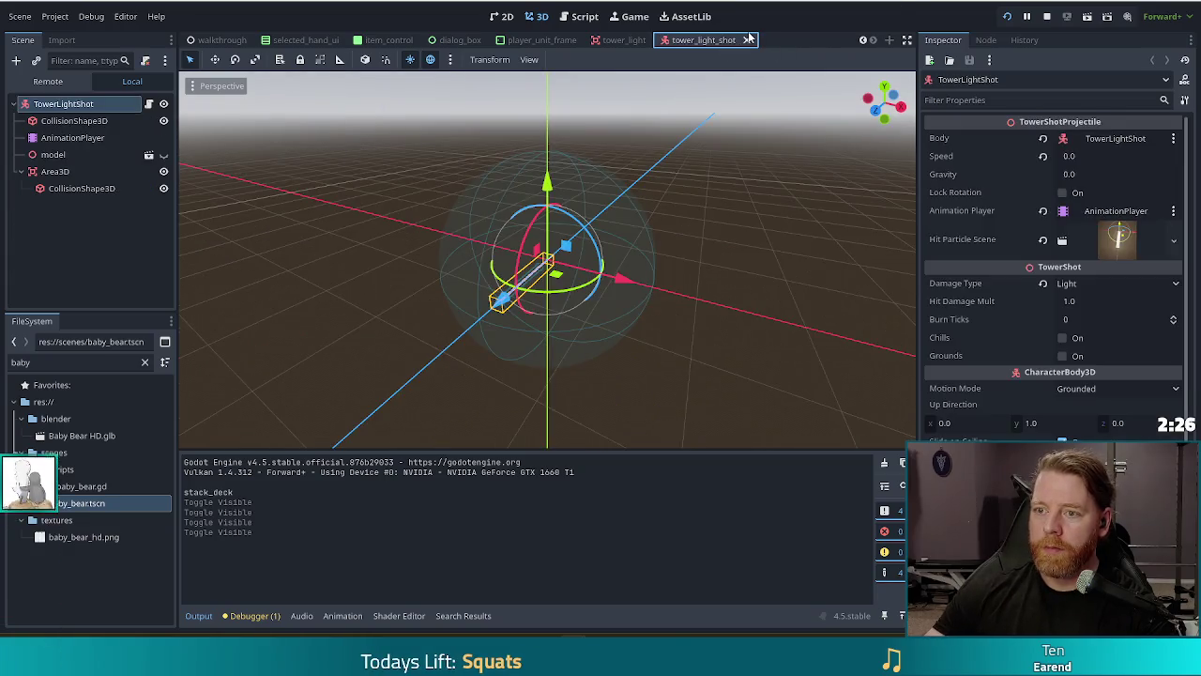
left_click(748, 39)
key("ctrl+shift+w")
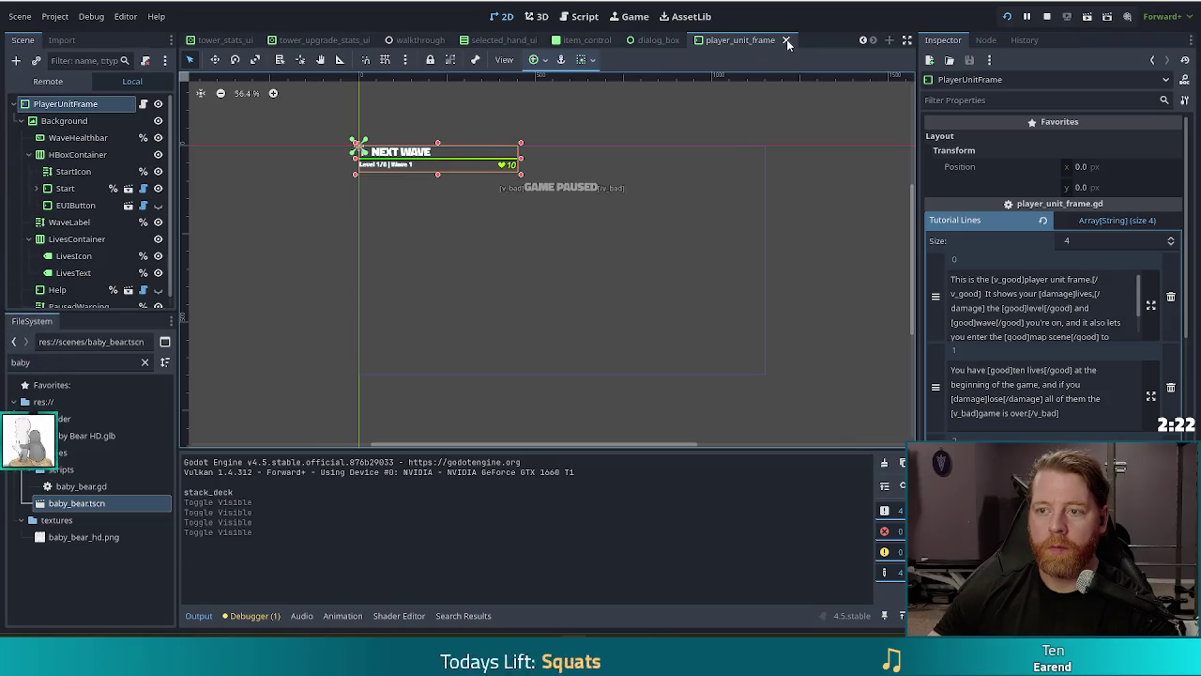
Close the dialog_box, item_control and selected_hand_ui scene tabs.
left_click(675, 40)
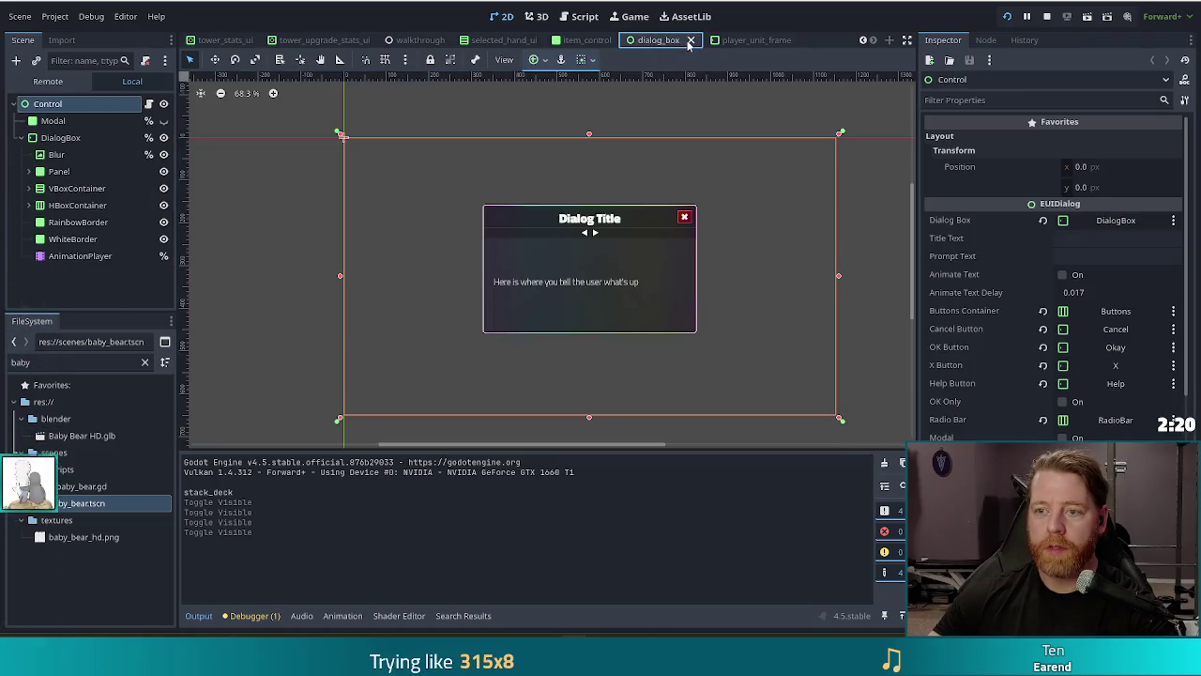
left_click(691, 41)
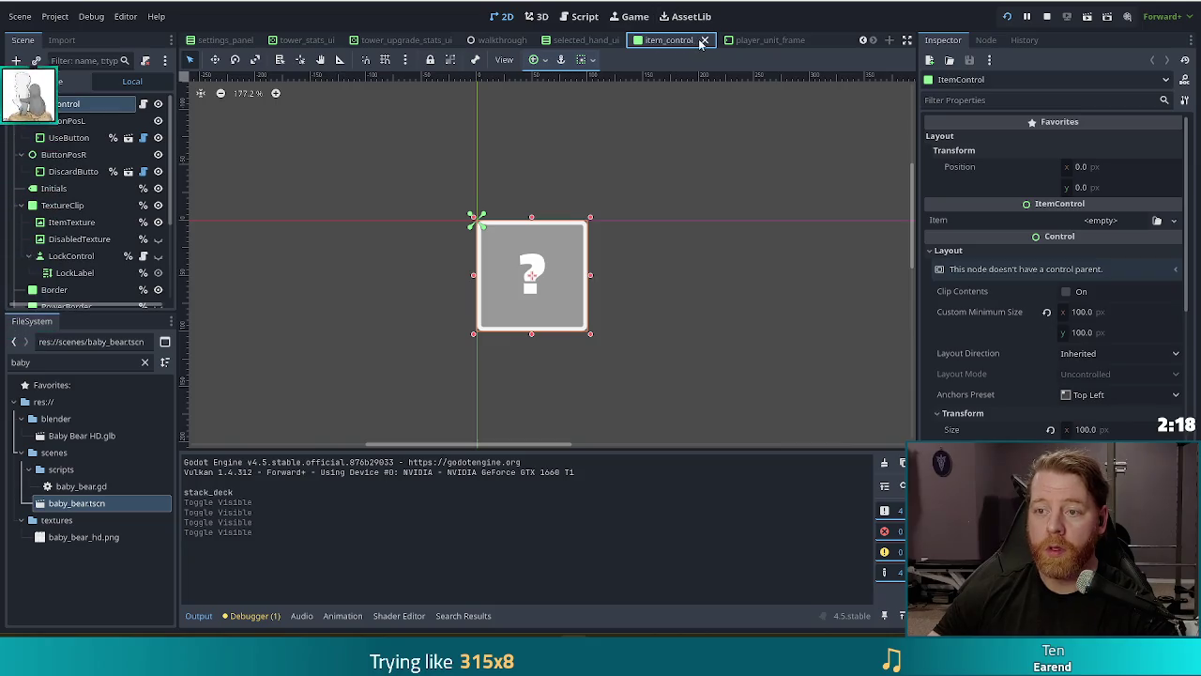
left_click(705, 42)
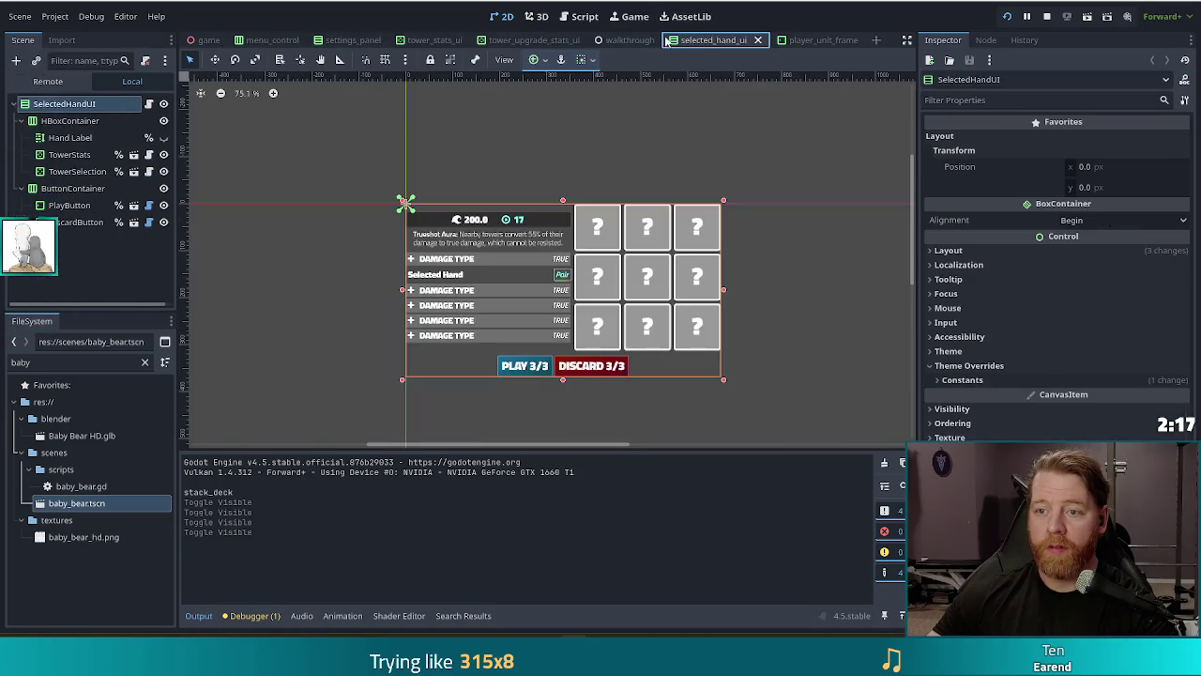
left_click(757, 41)
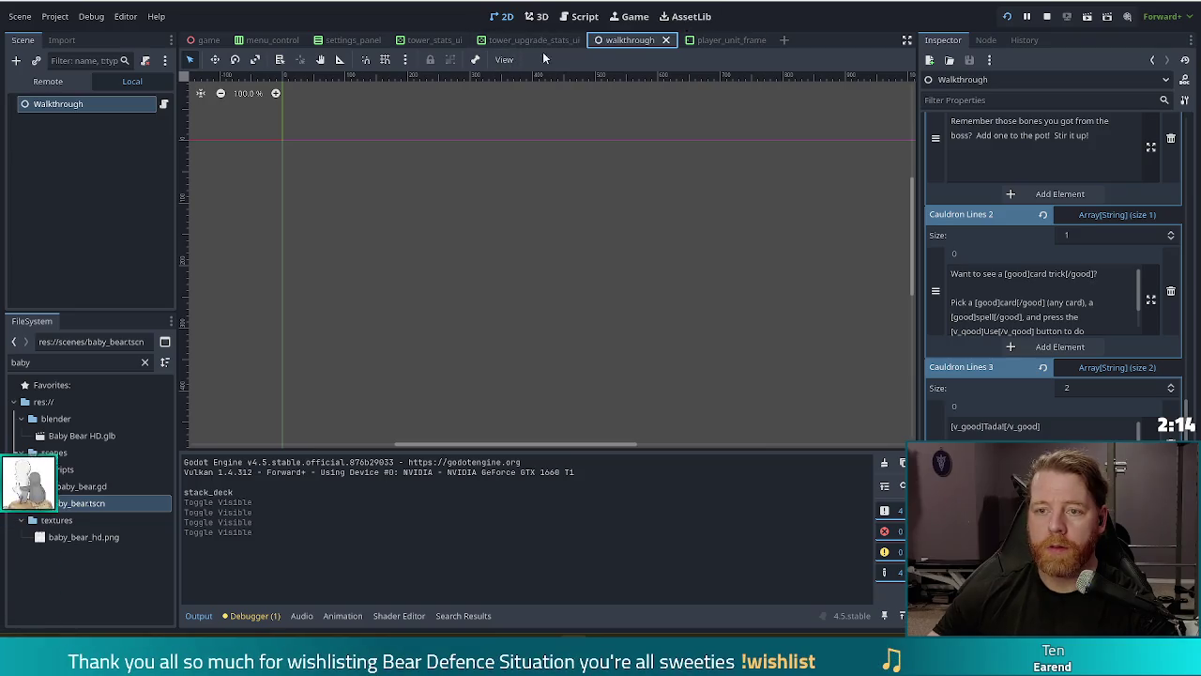
Filter files for 'ene', open enemy_info_panel.tscn, and center the wave panel on the canvas.
left_click(11, 341)
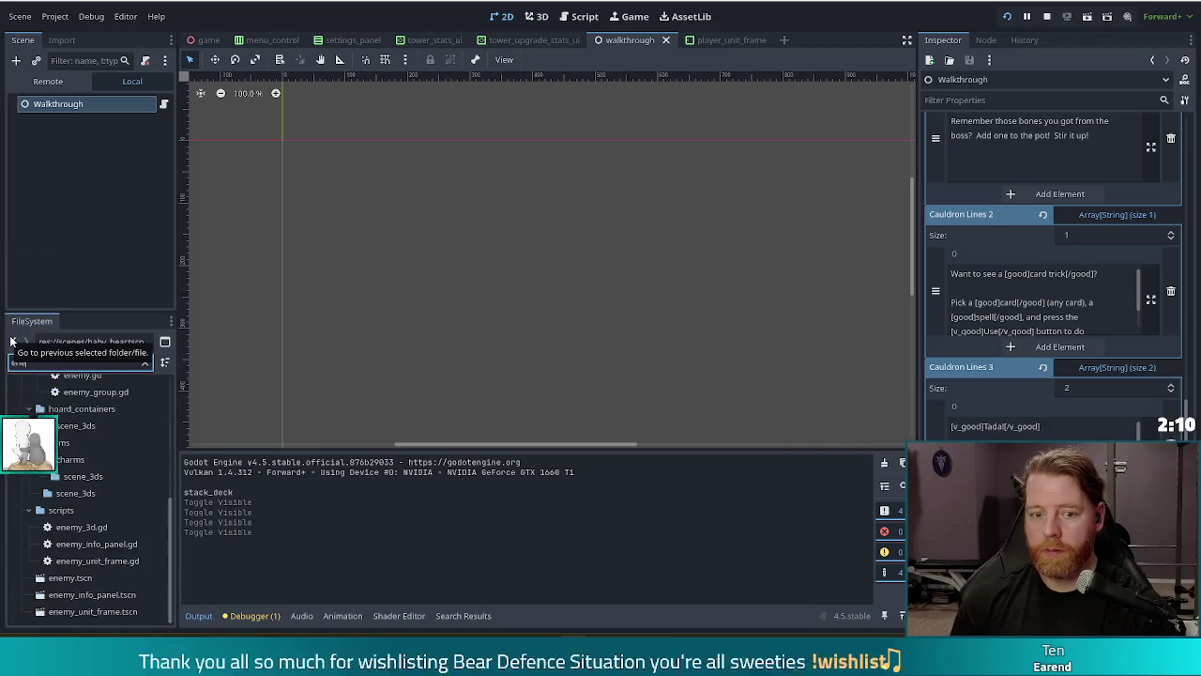
double_click(92, 594)
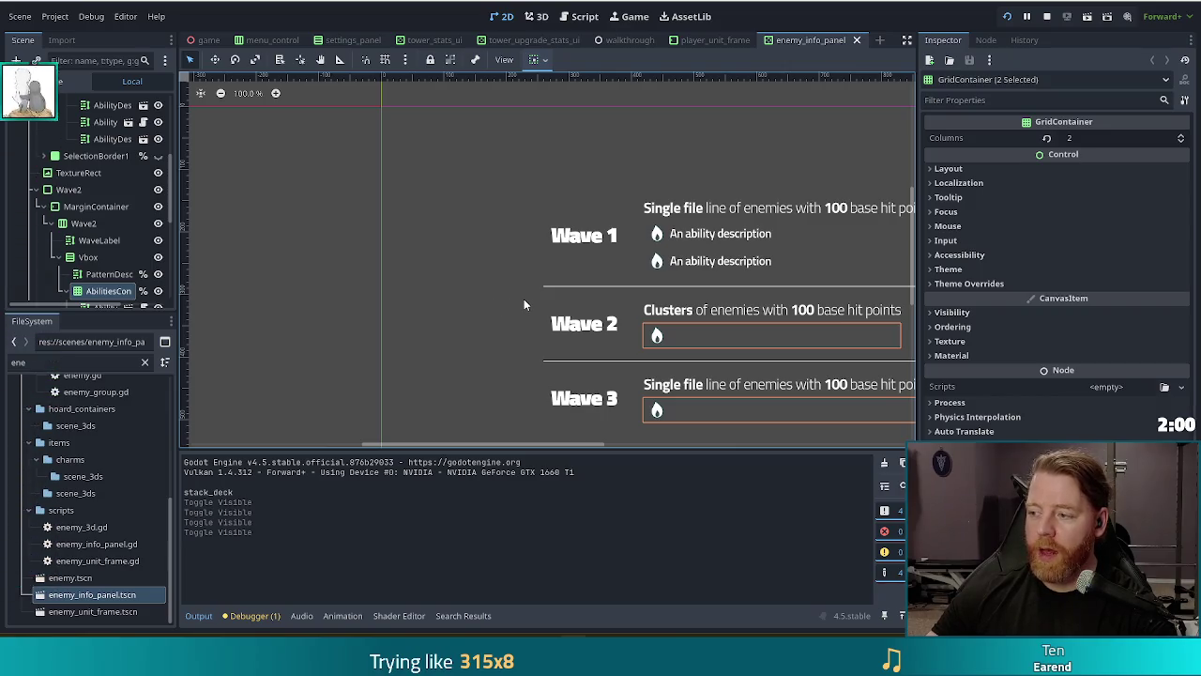
mouse_move(555, 308)
left_mouse_down()
mouse_move(402, 240)
mouse_move(379, 251)
left_mouse_up()
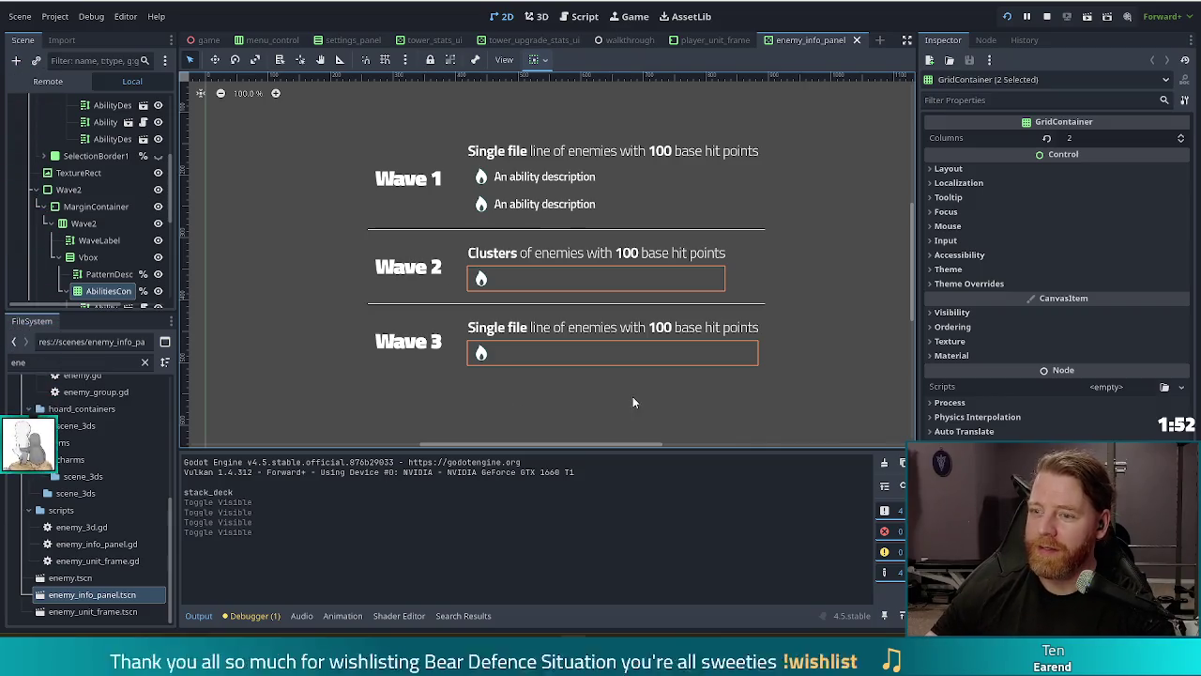
left_click(878, 216)
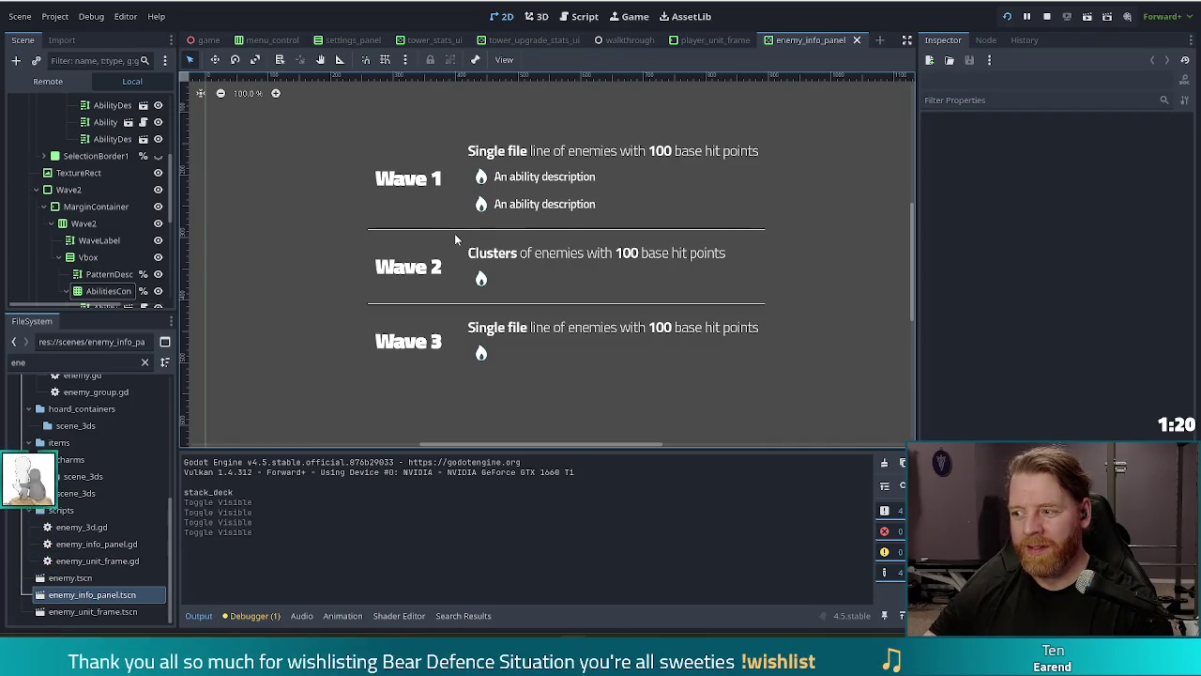
Select the 'Single file…' PatternDescription1 label and scroll the Inspector to its Text property.
left_click(644, 155)
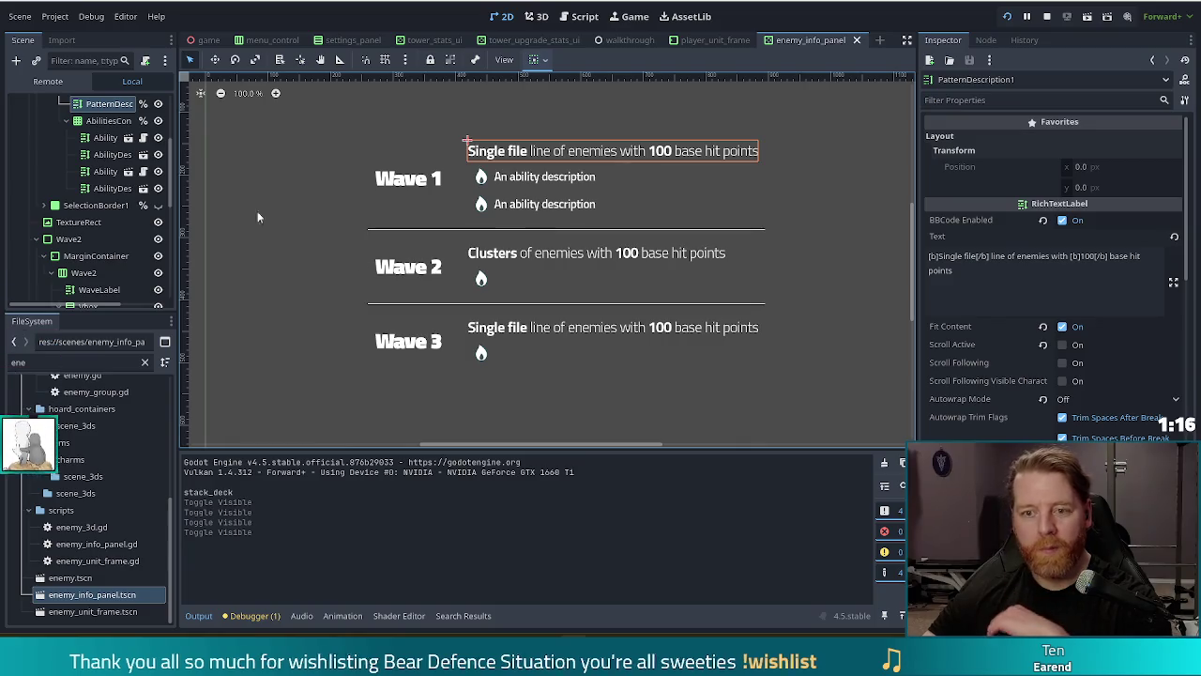
scroll(90, 208, "down", 3)
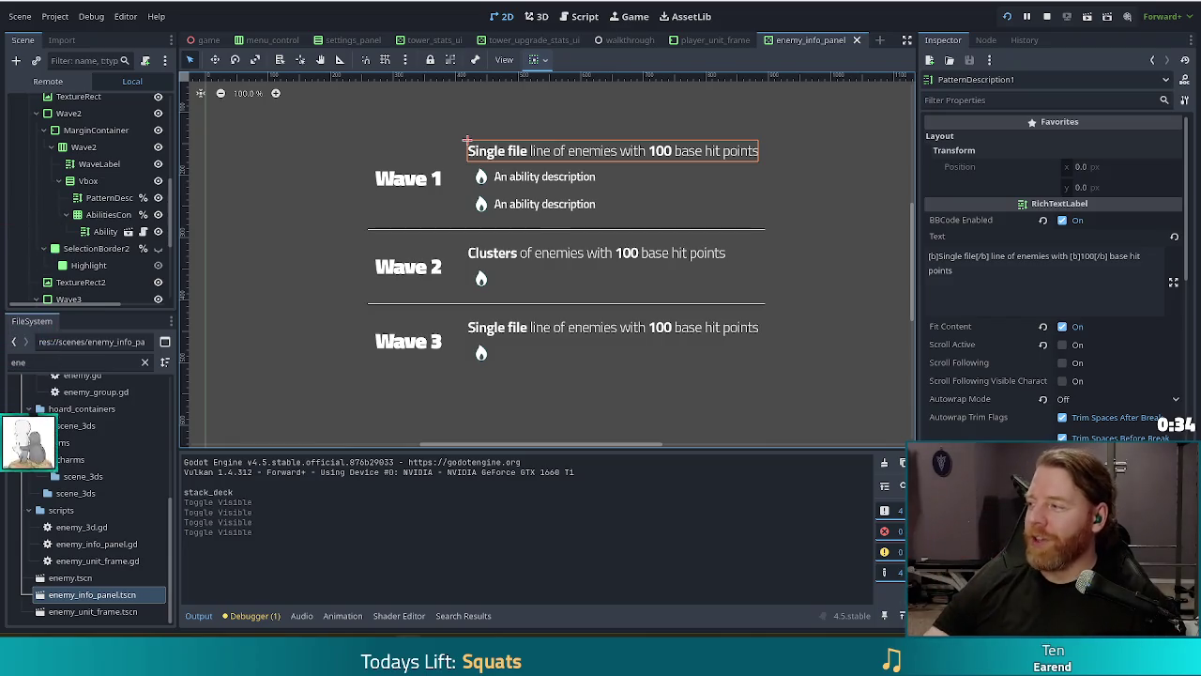
key("alt+Tab")
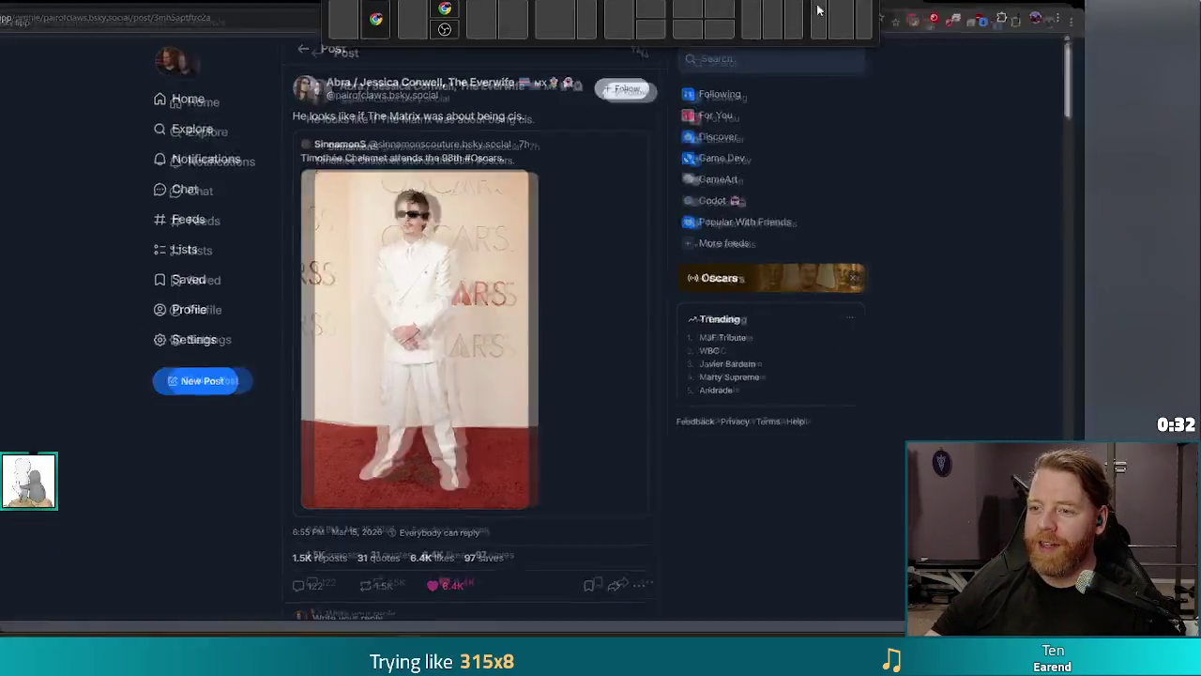
Glance over the Bluesky post, then switch back to the Godot editor.
scroll(700, 351, "down", 2)
scroll(704, 343, "up", 2)
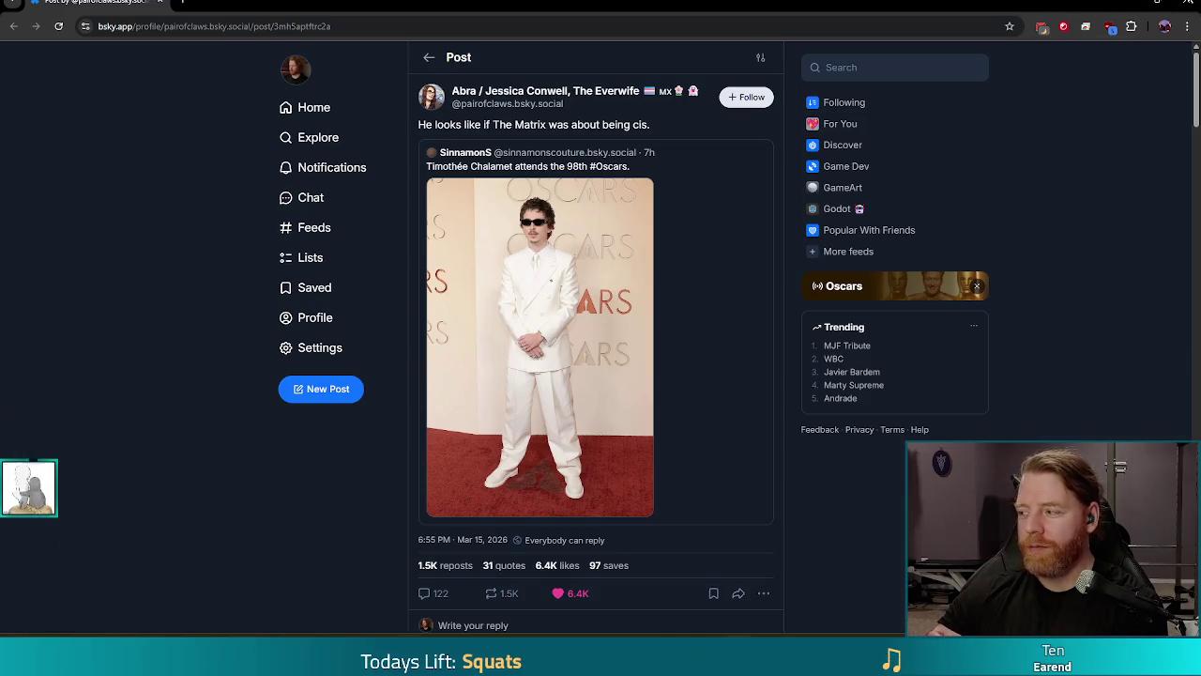
key("alt+Tab")
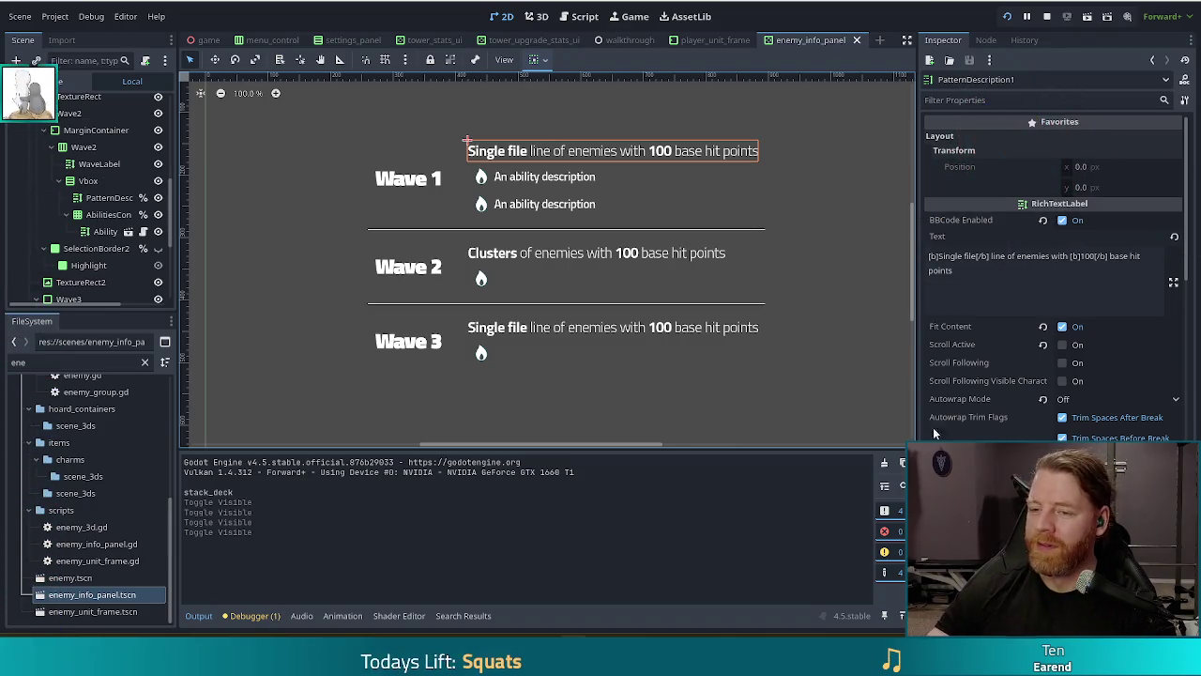
Insert '10' before 'enemies' in the Wave 1 Text, making it 'Single file line of 10 enemies'.
left_click(1028, 283)
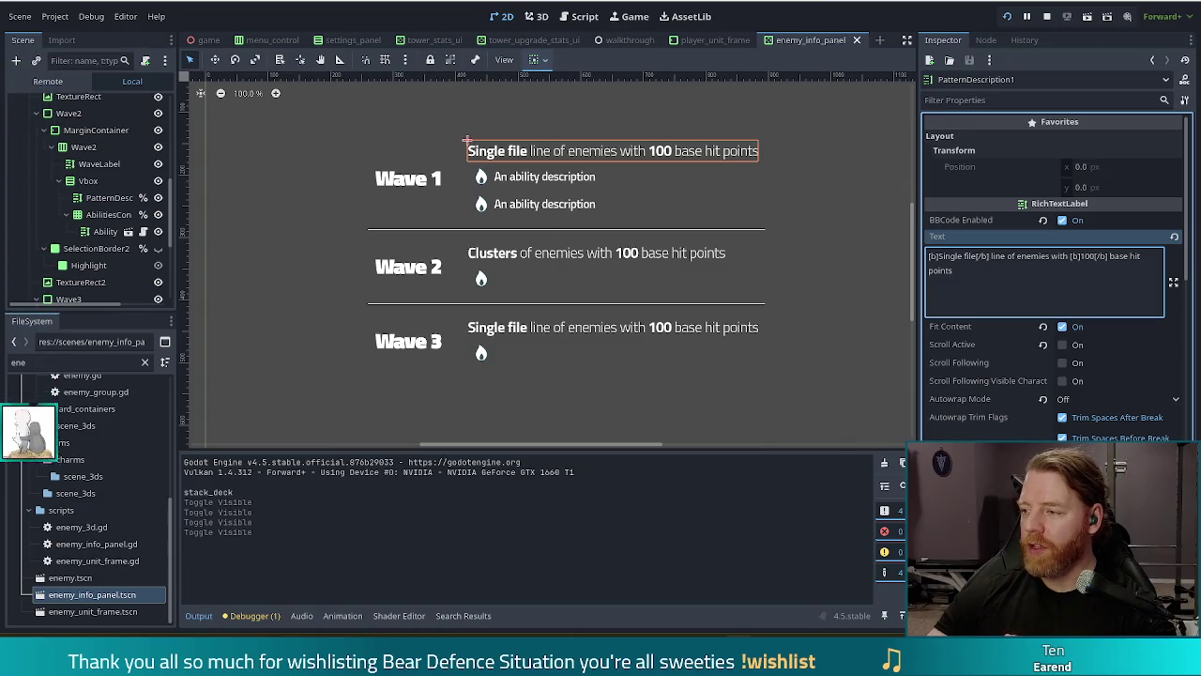
left_click(1020, 257)
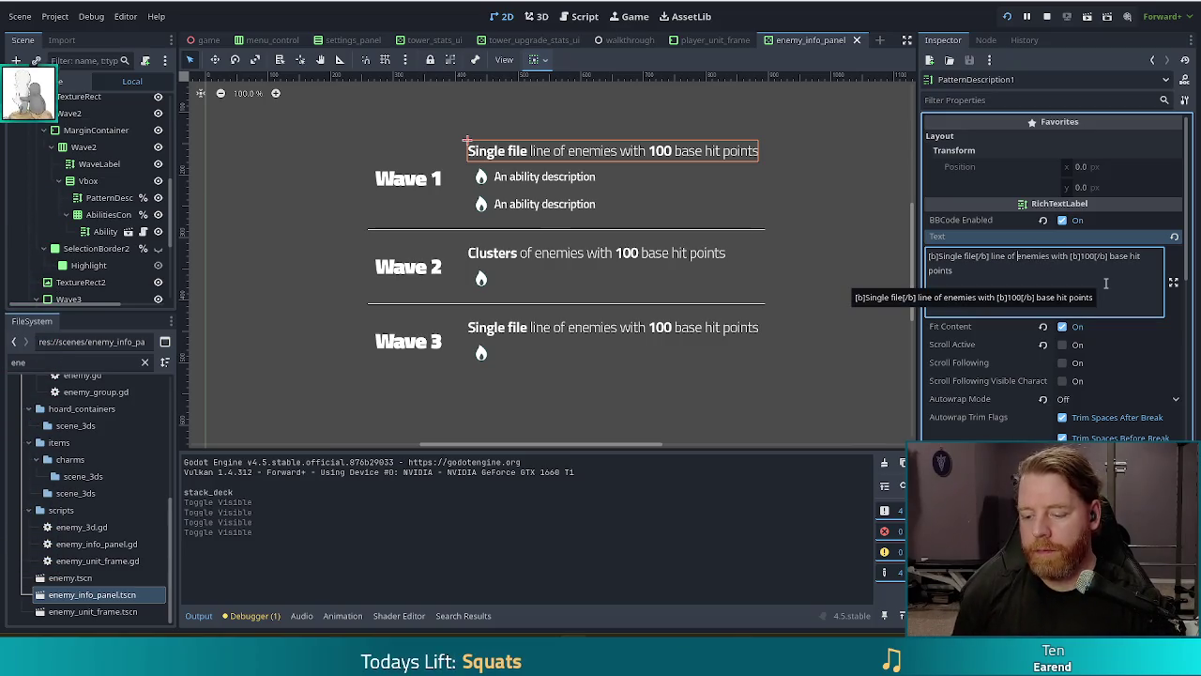
type("10")
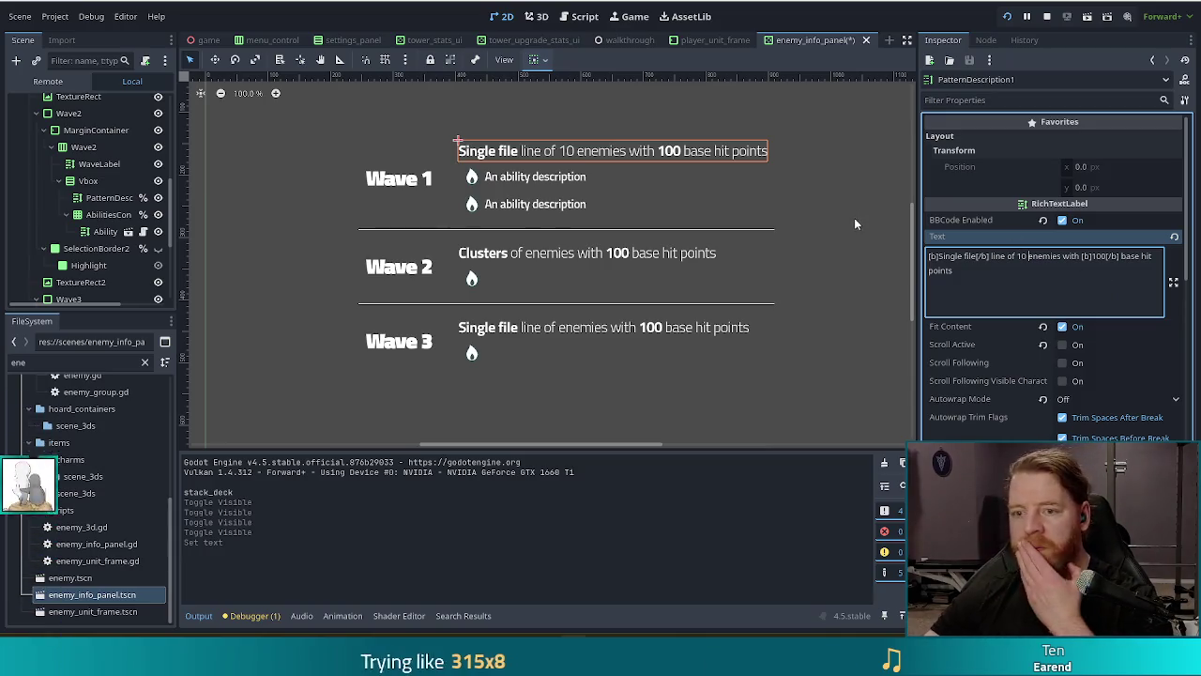
left_click(1032, 254)
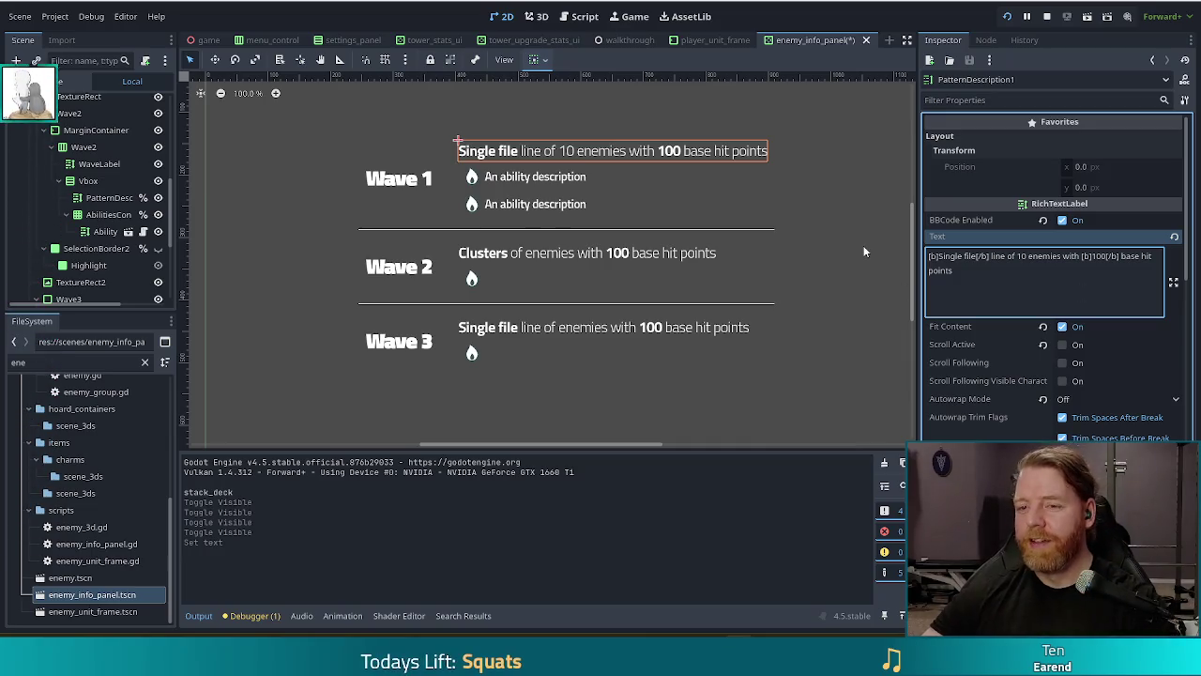
scroll(103, 188, "up", 5)
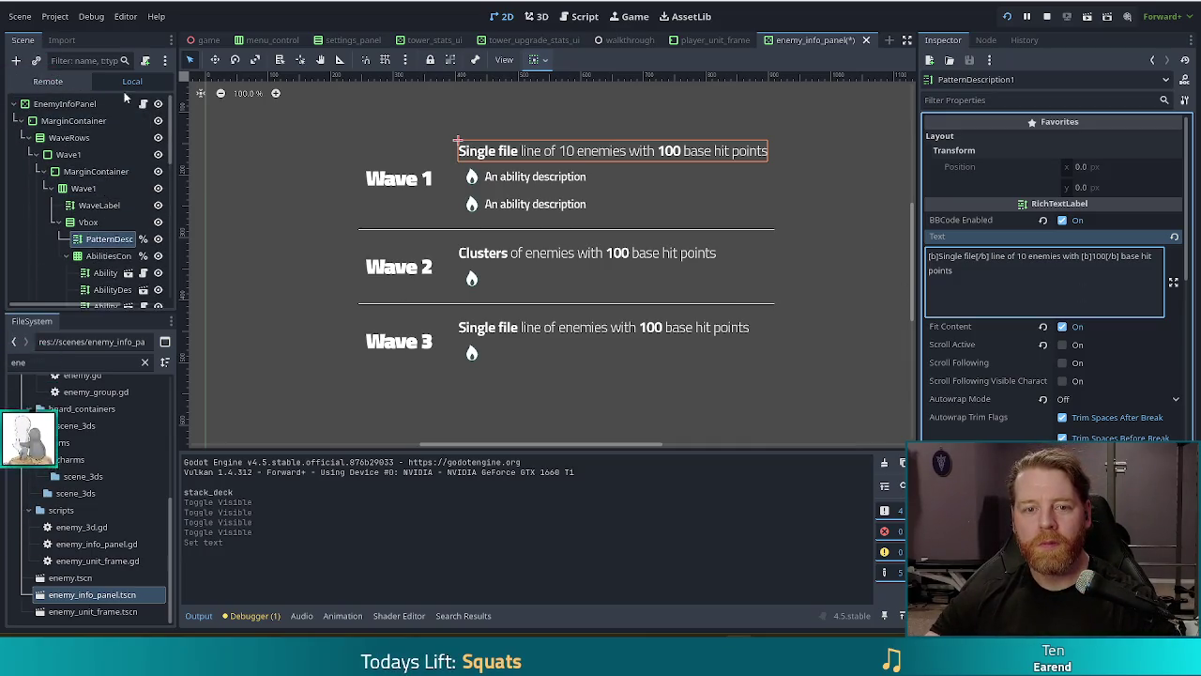
Open enemy_info_panel.gd from the EnemyInfoPanel node's script icon in the Scene dock.
left_click(143, 104)
left_click(626, 296)
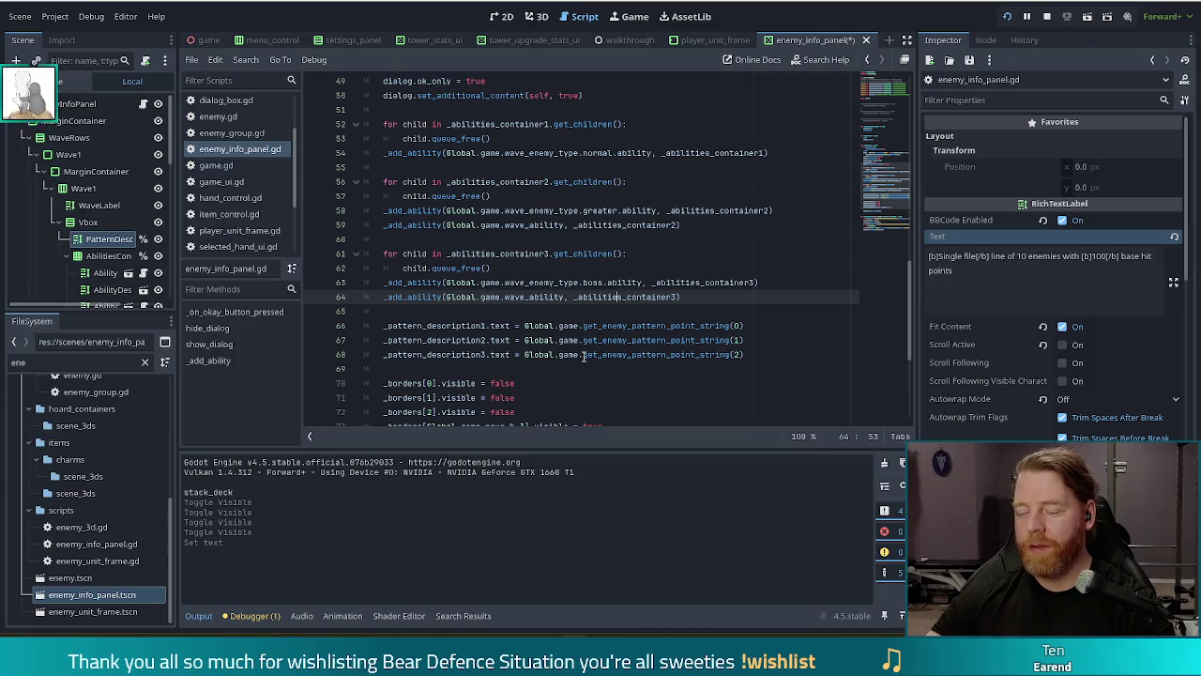
mouse_move(584, 341)
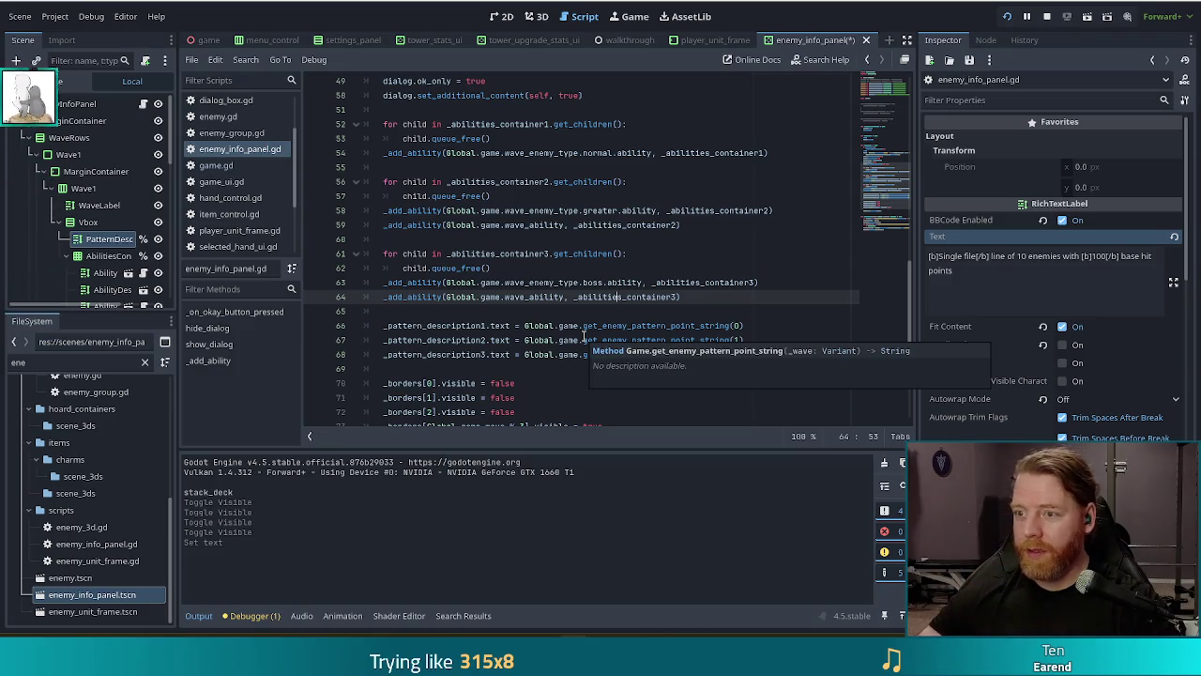
key("alt+Tab")
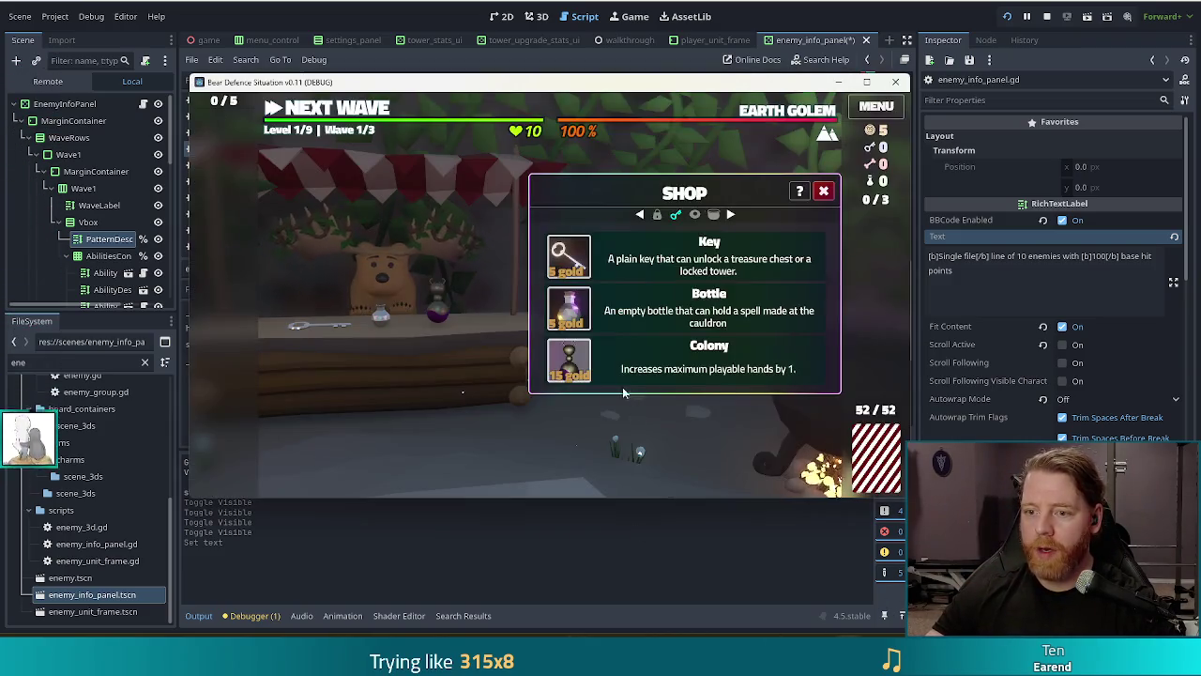
Close the shop in the running game and return to the script editor.
left_click(820, 194)
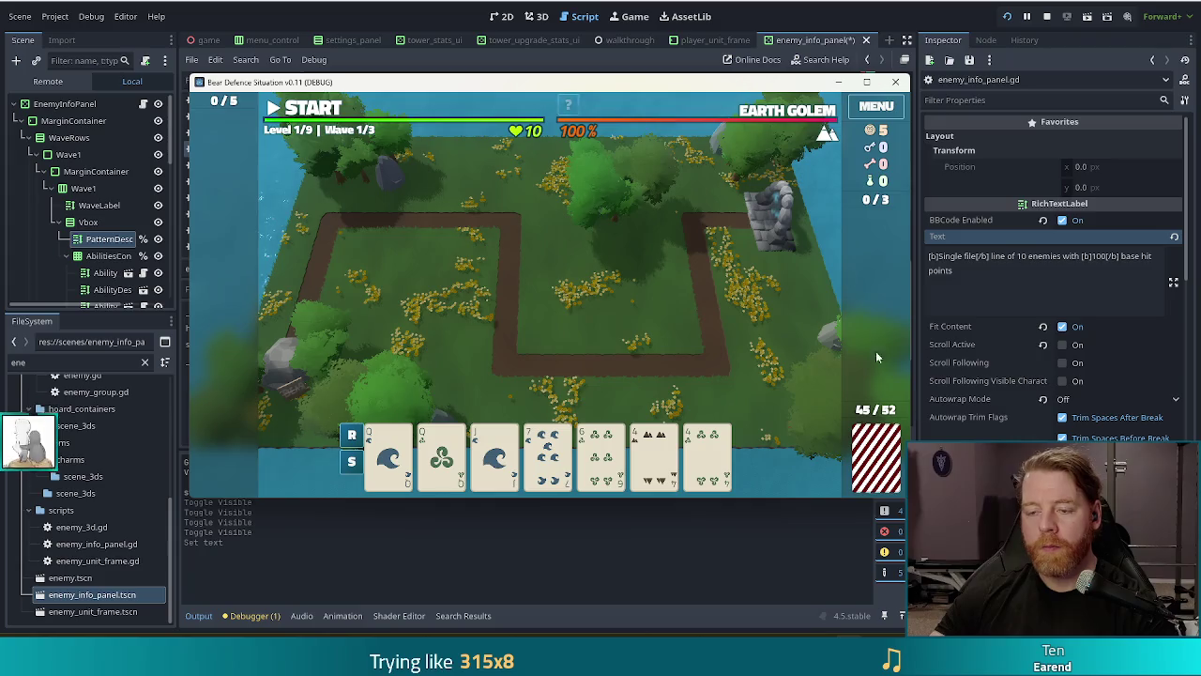
key("alt+Tab")
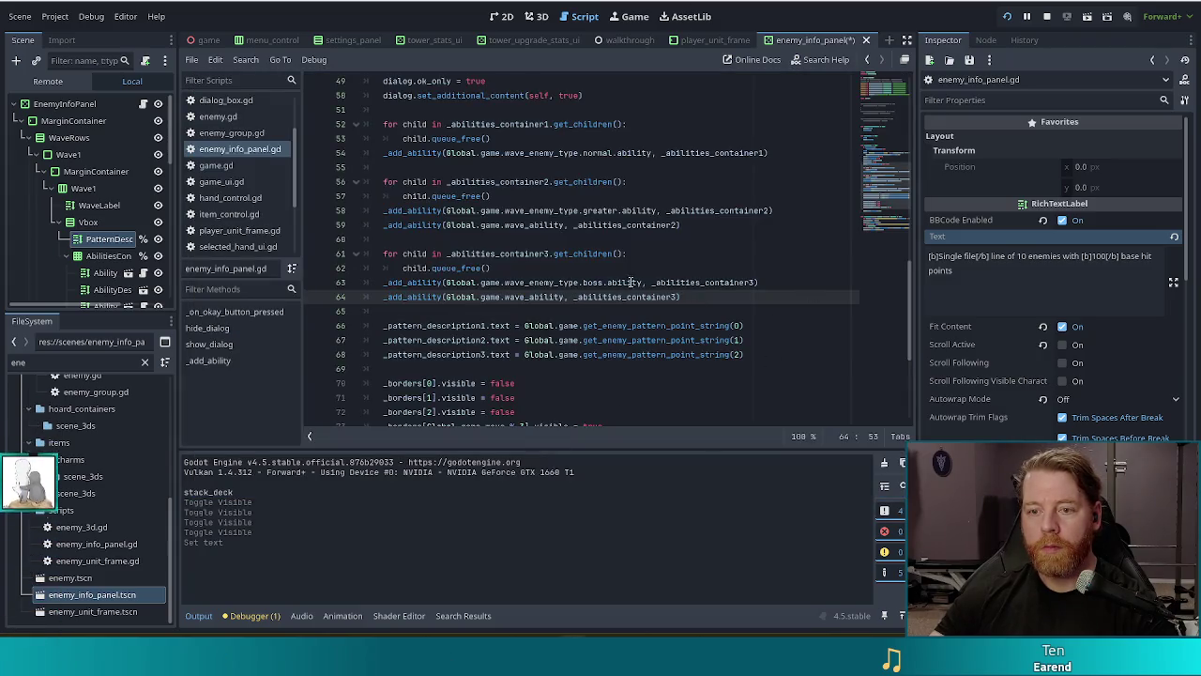
scroll(696, 325, "up", 6)
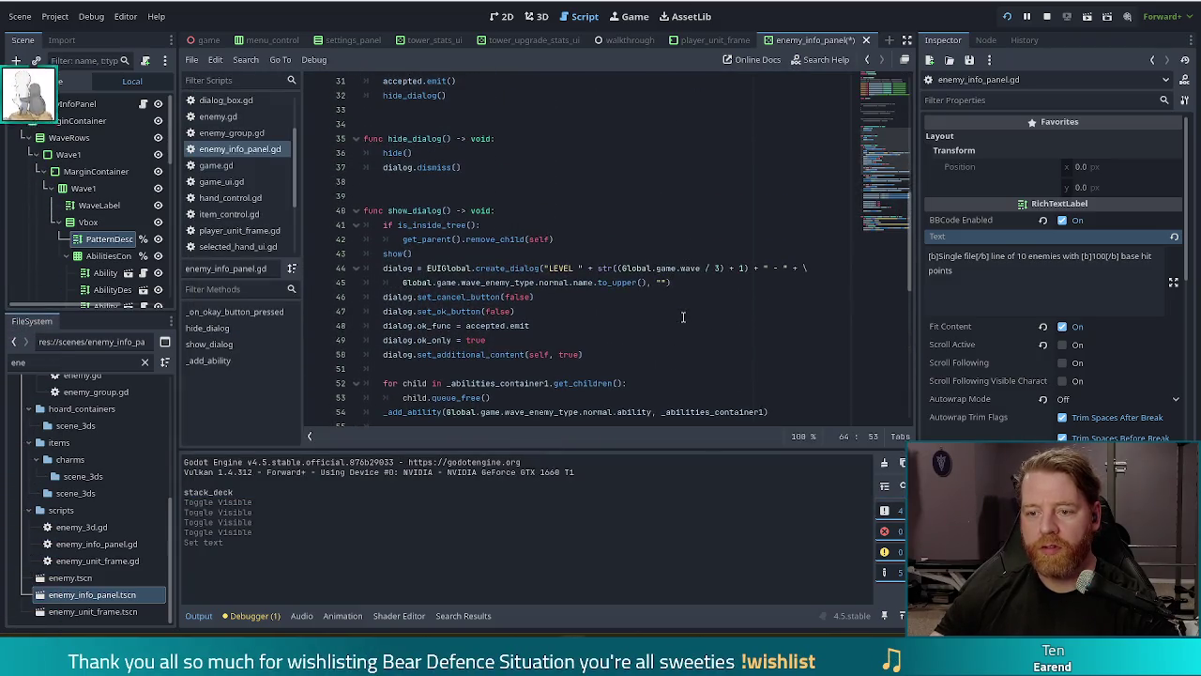
scroll(627, 295, "down", 2)
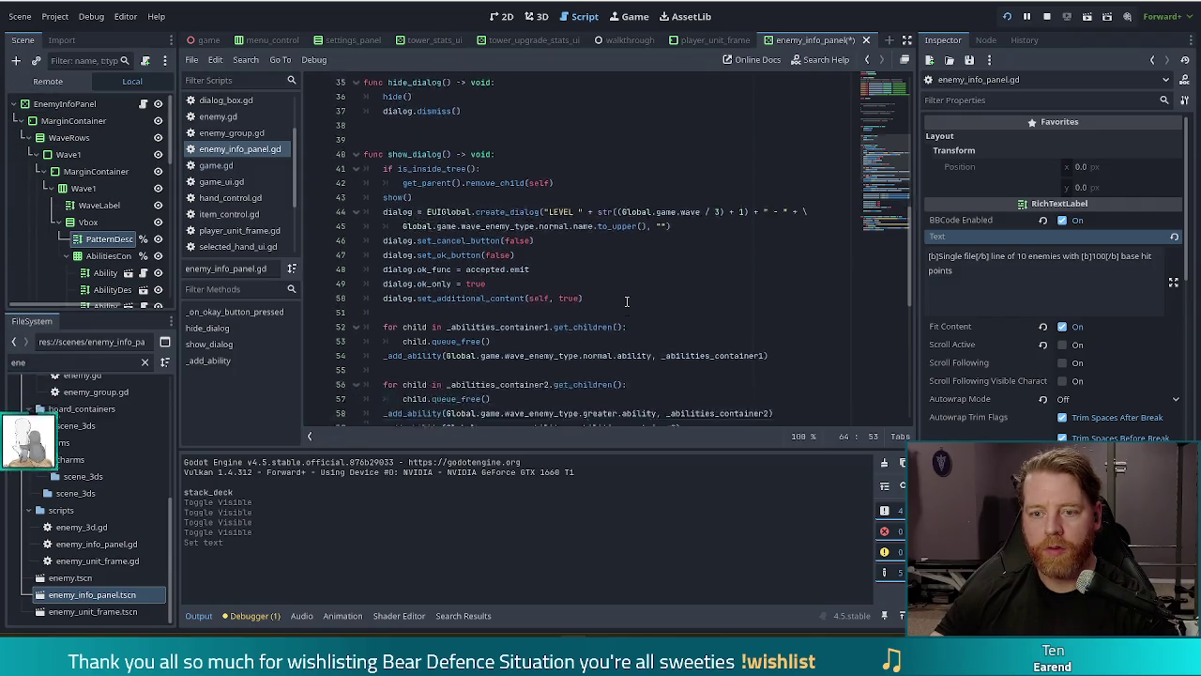
scroll(627, 295, "down", 8)
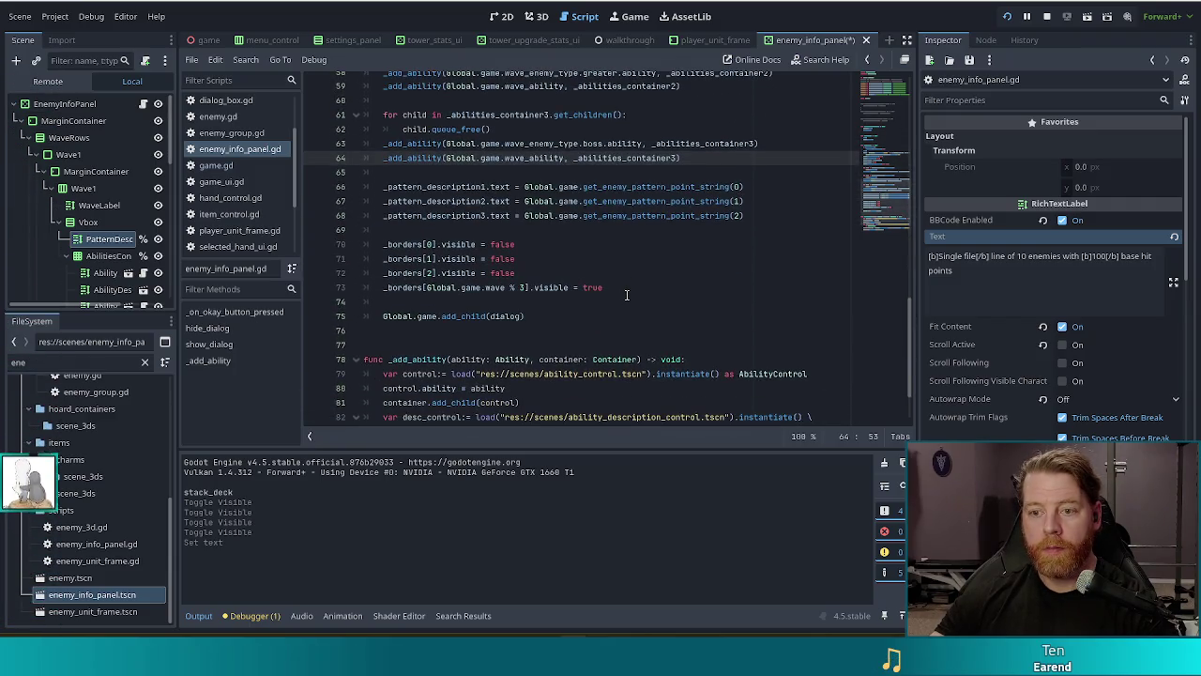
scroll(627, 295, "up", 3)
left_click(662, 241)
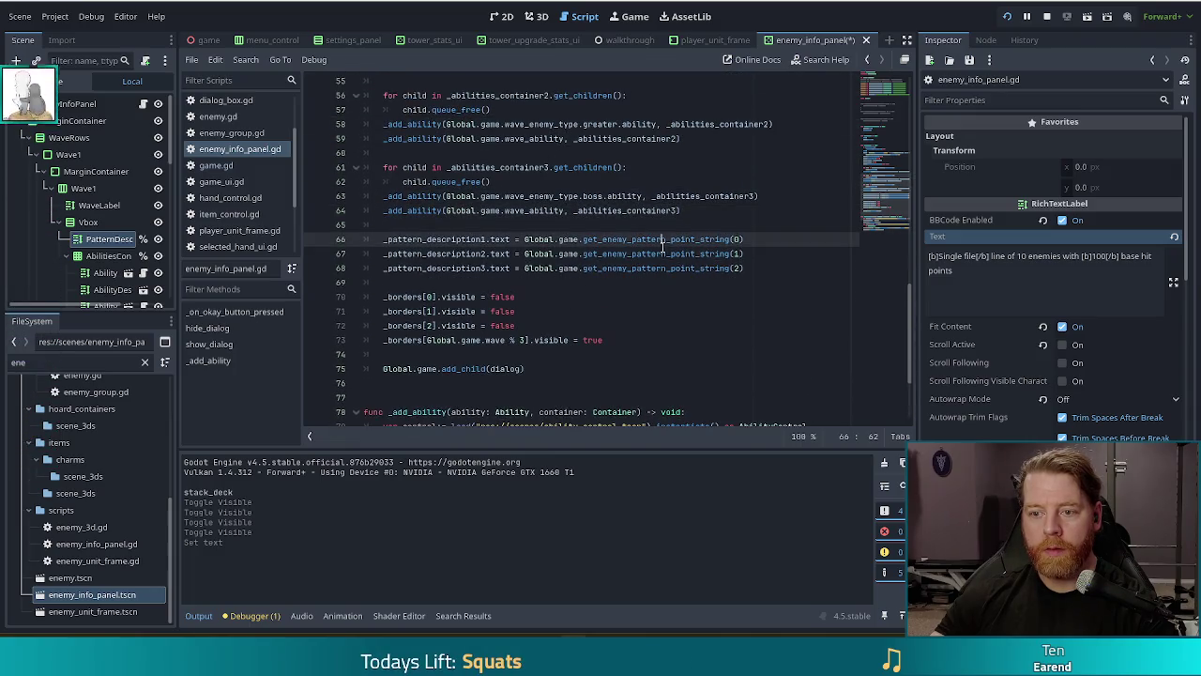
left_click(653, 239)
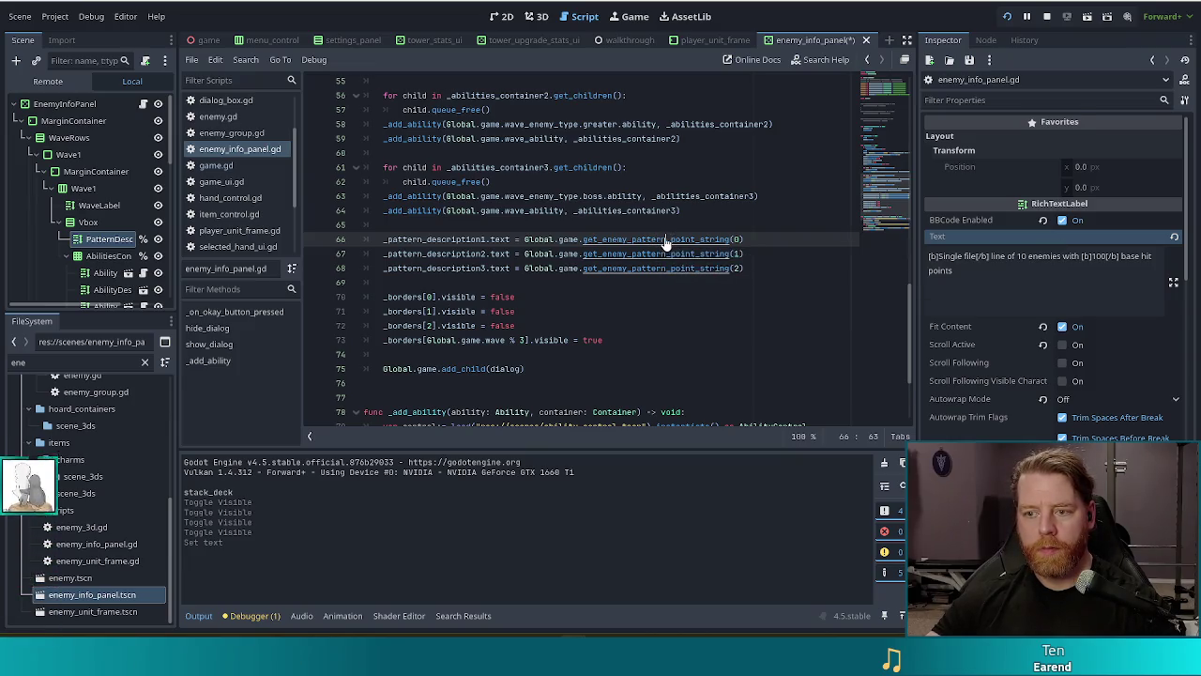
left_click(654, 239, "ctrl")
scroll(637, 302, "down", 1)
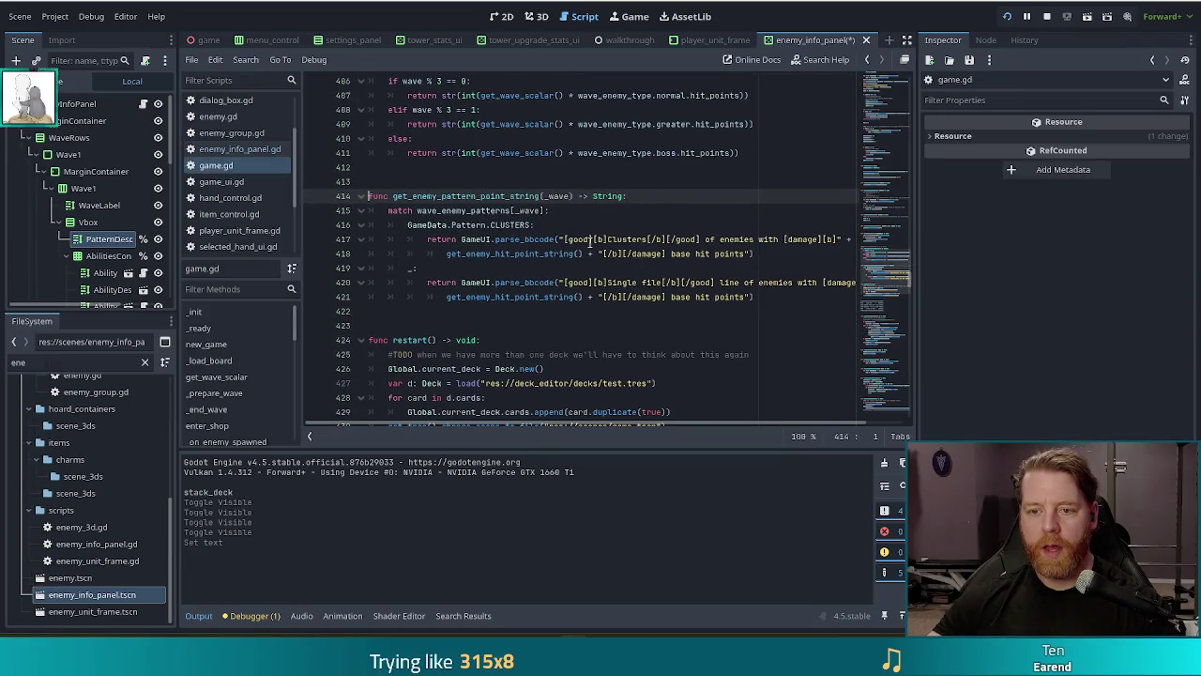
left_click(579, 229)
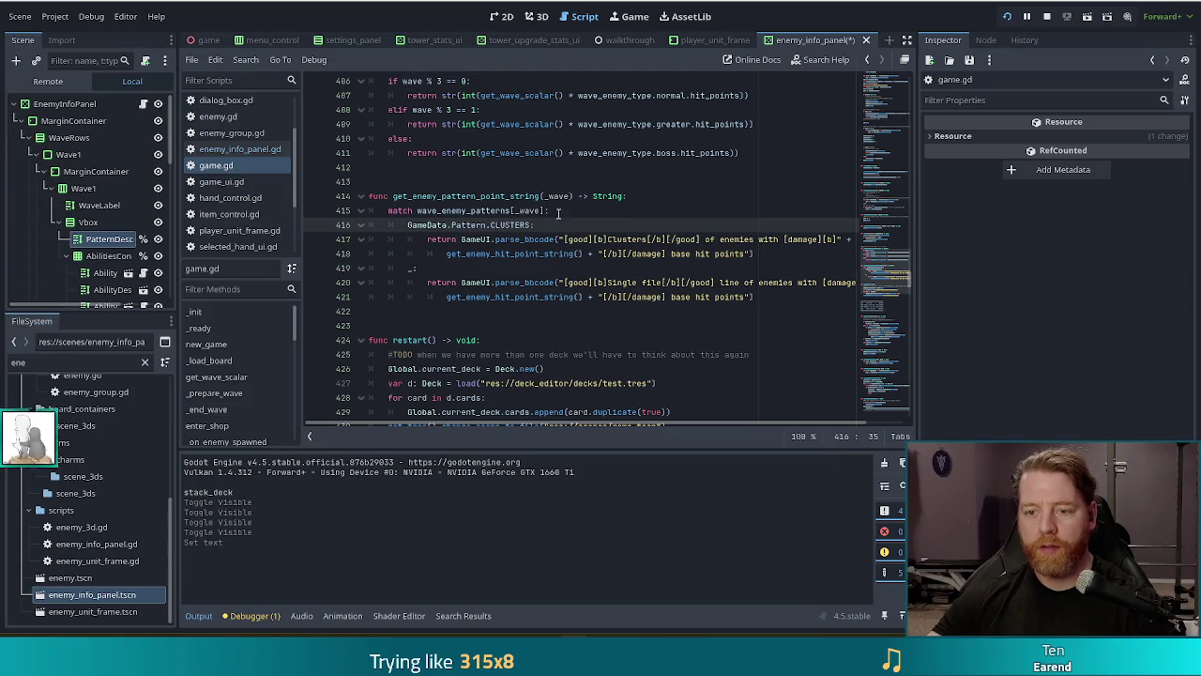
left_click(561, 196)
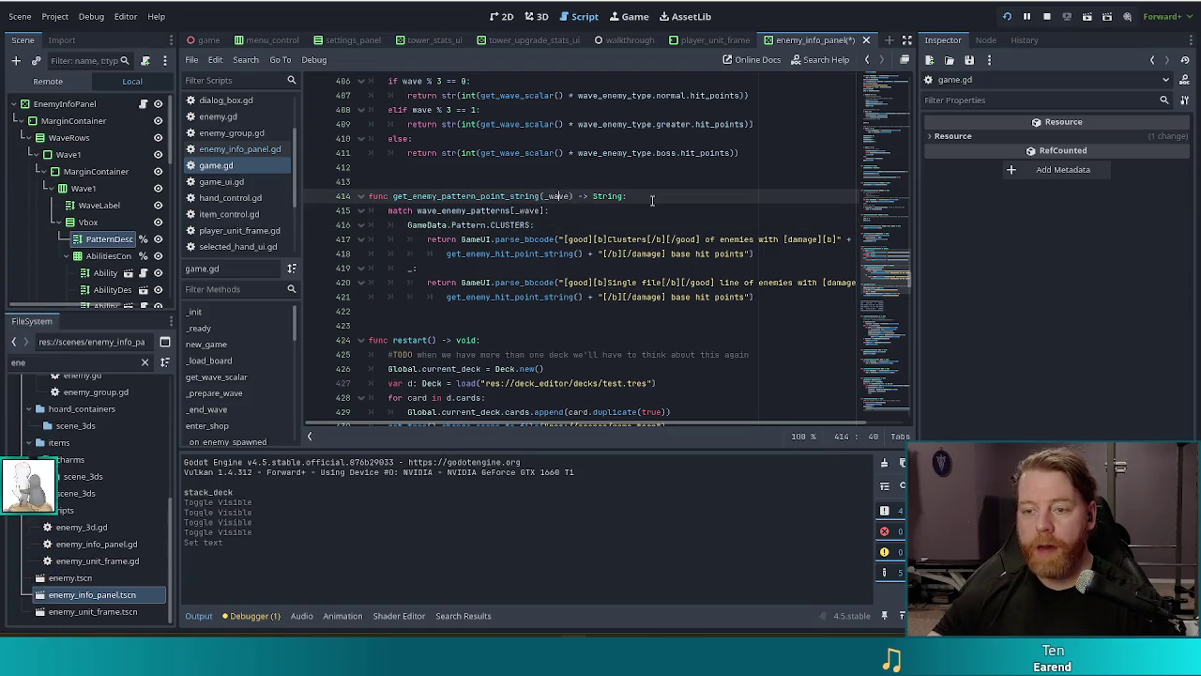
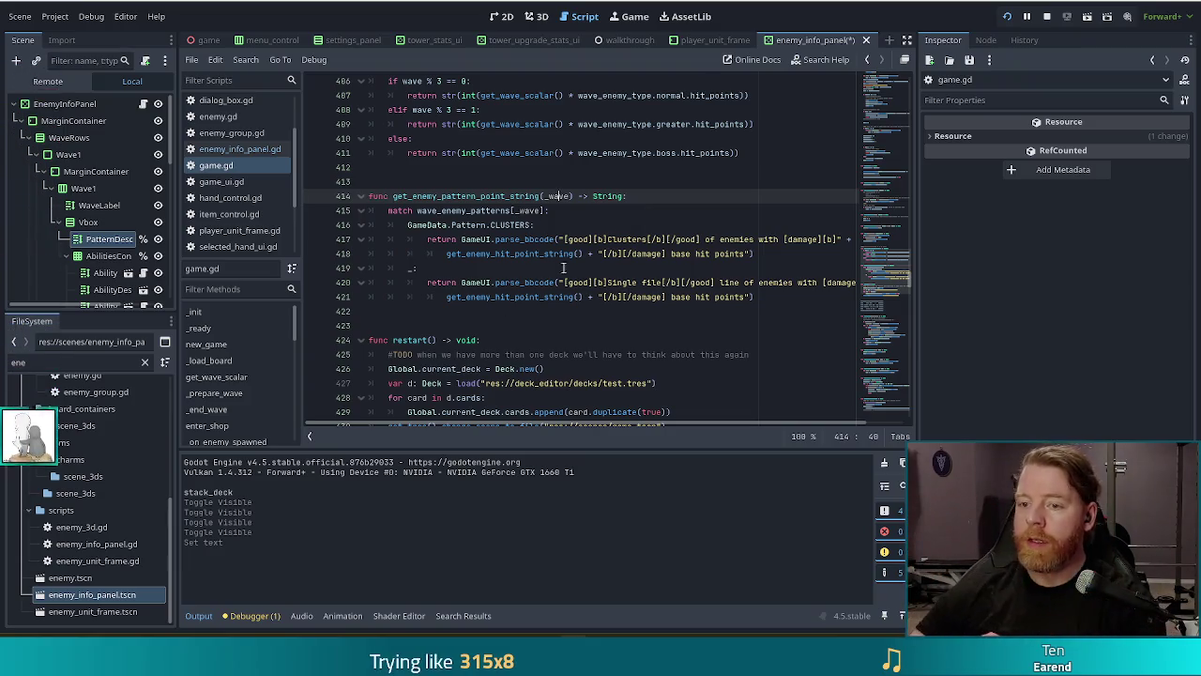
Make the Clusters description read 'Clusters of 3 enemies' and save game.gd.
left_click(653, 212)
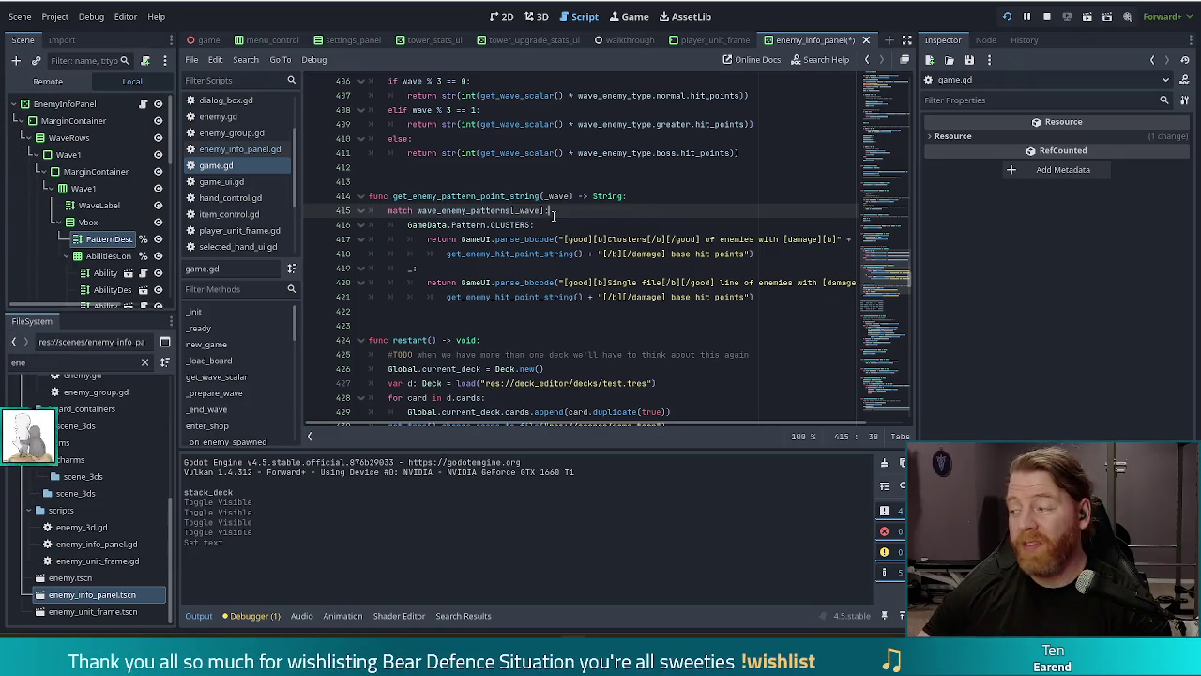
mouse_move(523, 225)
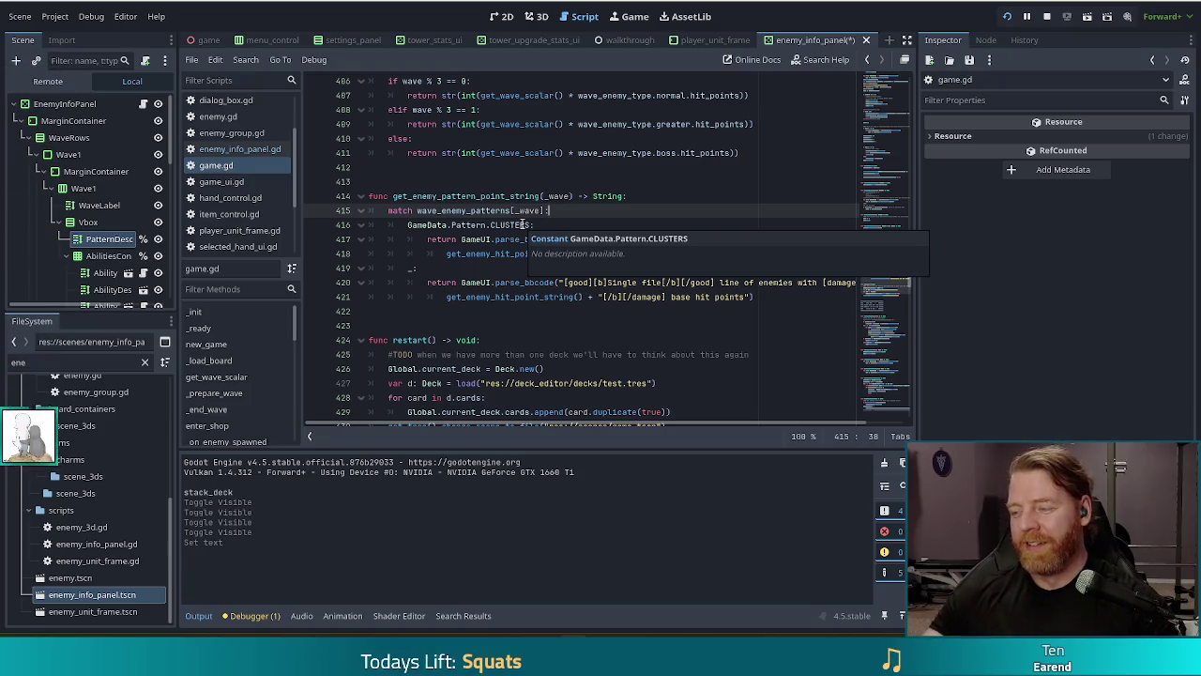
left_click(580, 197)
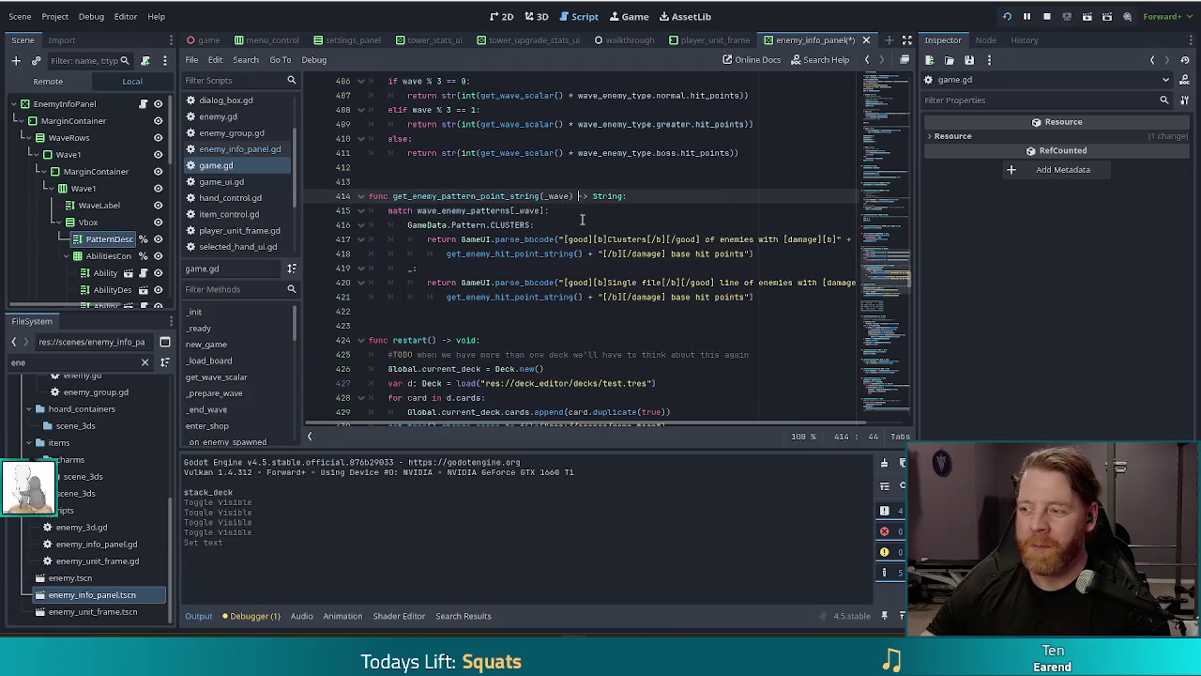
left_click(659, 239)
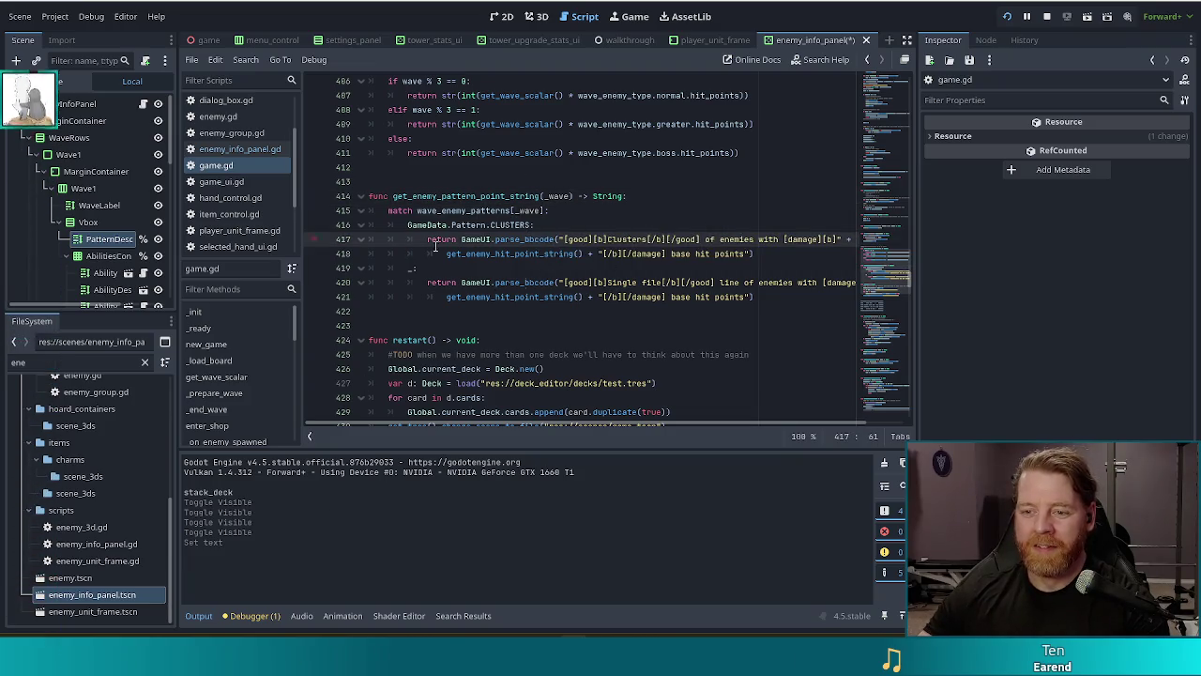
left_click_drag(565, 424, 672, 424)
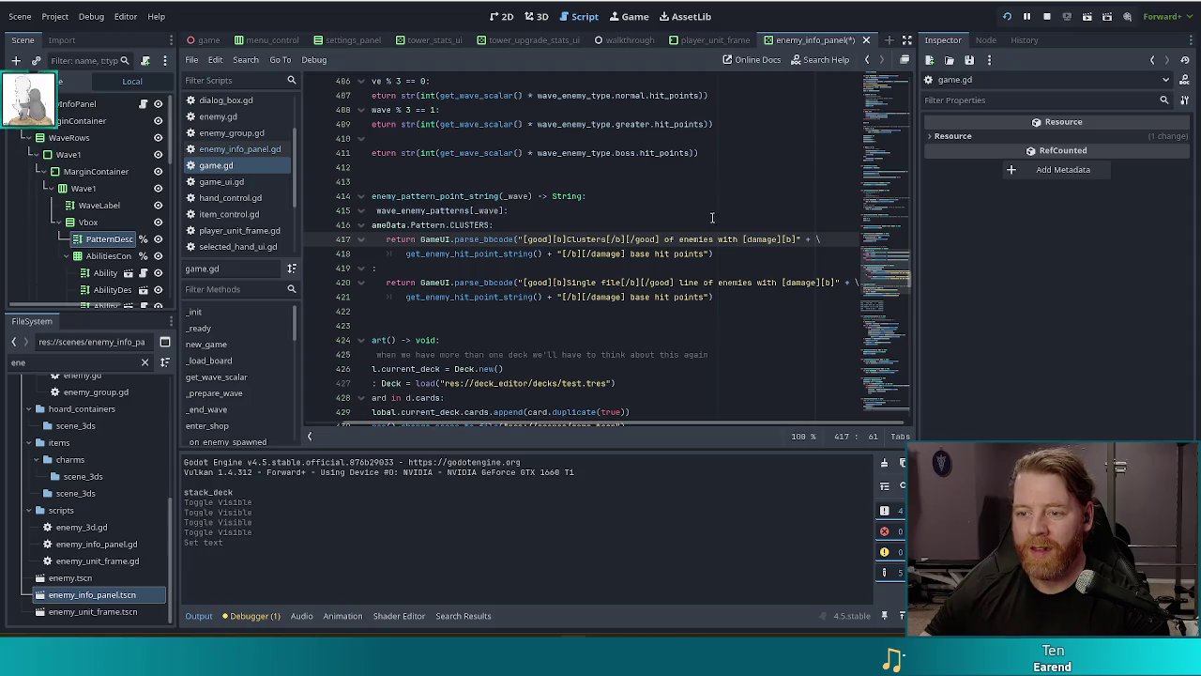
left_click(677, 239)
type("3")
key("ctrl+s")
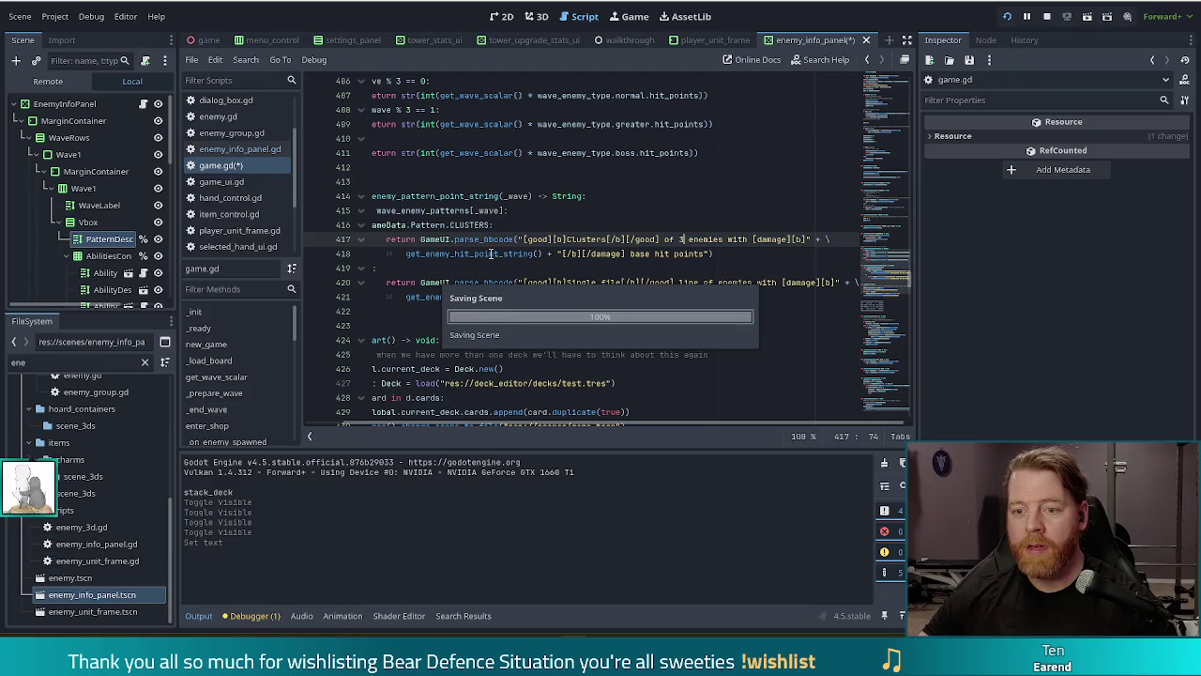
Prefix the Clusters description string with '4 '.
left_click(606, 239)
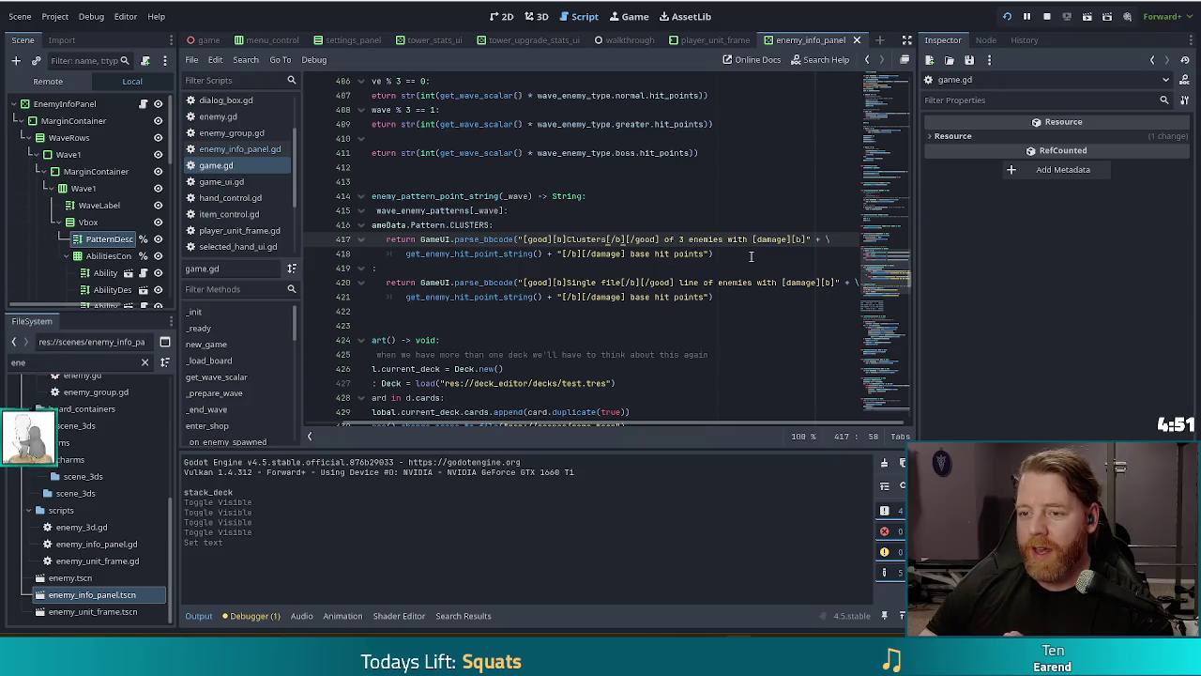
left_click(710, 252)
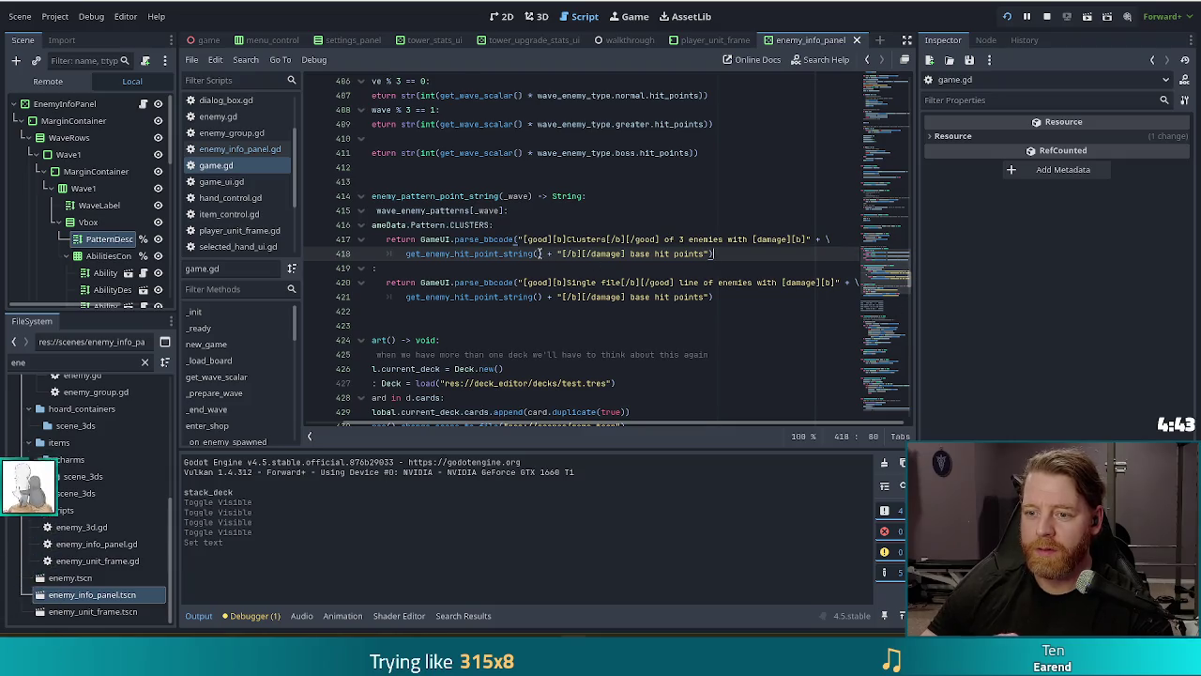
left_click(522, 239)
type("4")
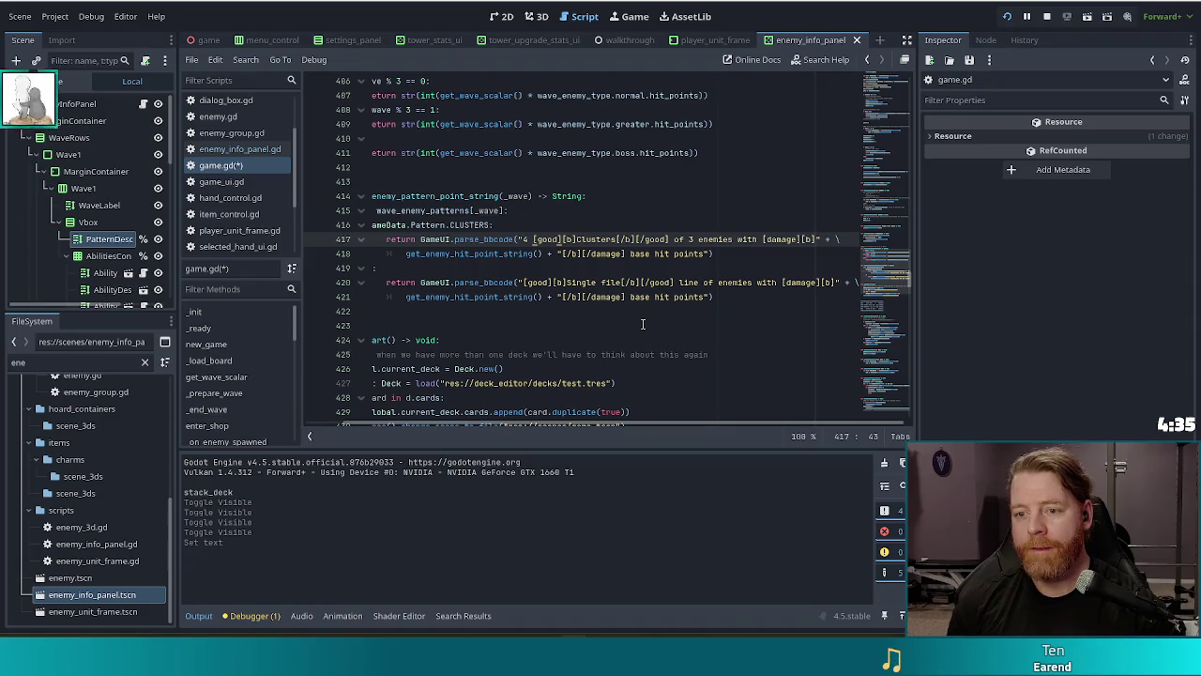
Remove the stray '4 ' from the Clusters string and add a blank line below the get_enemy_pattern_point_string header.
key("BackSpace")
key("BackSpace")
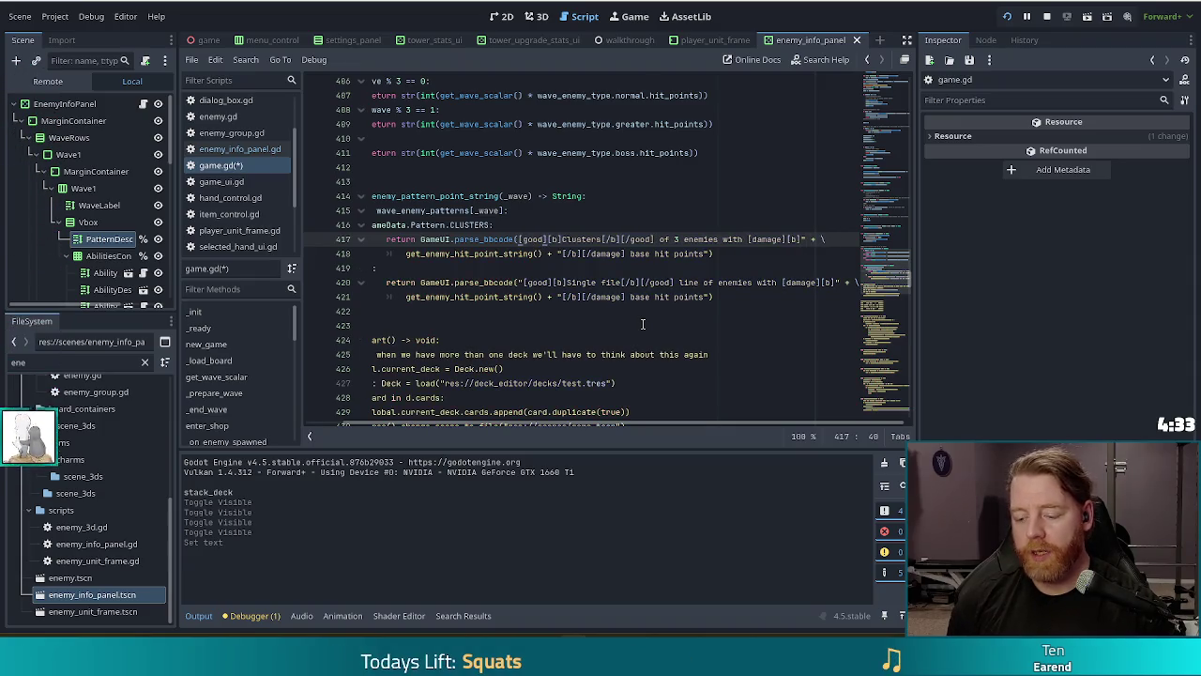
type("\"")
key("Up")
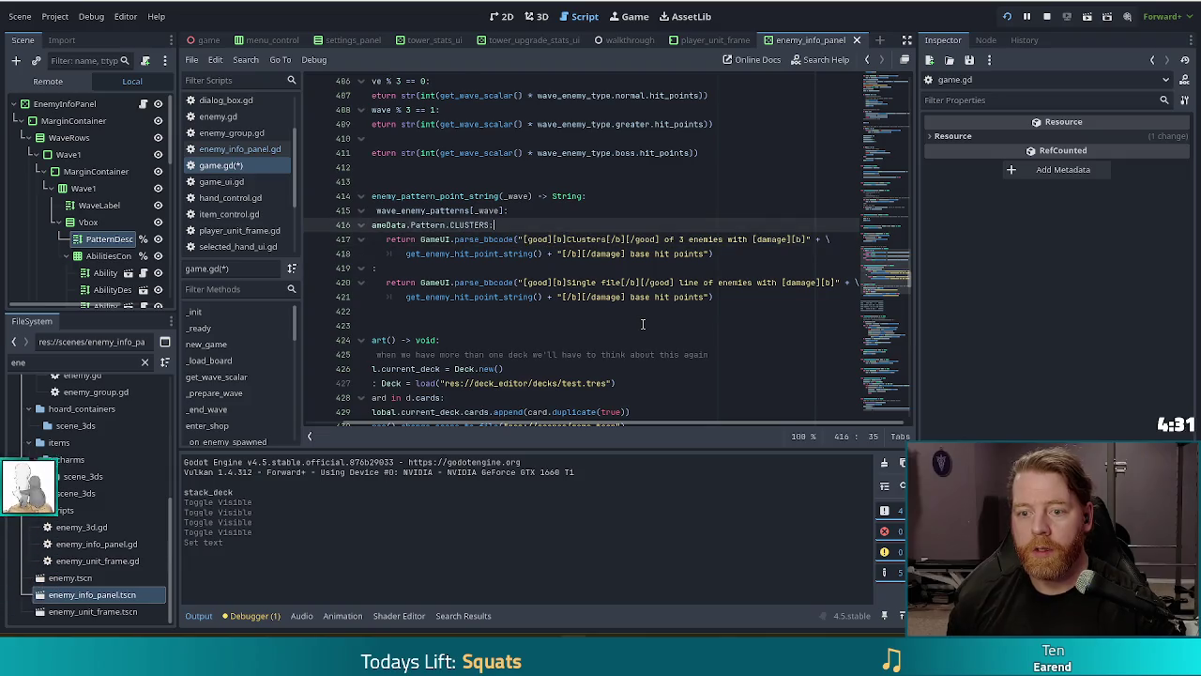
scroll(437, 329, "left", 2)
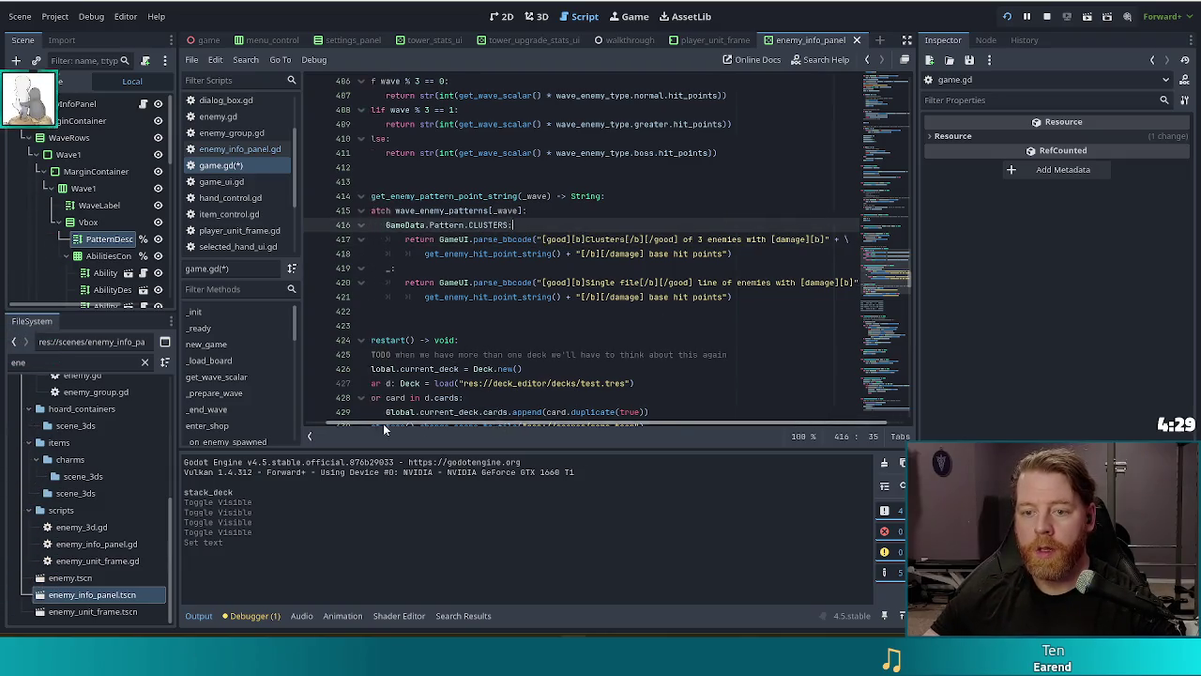
left_click(670, 196)
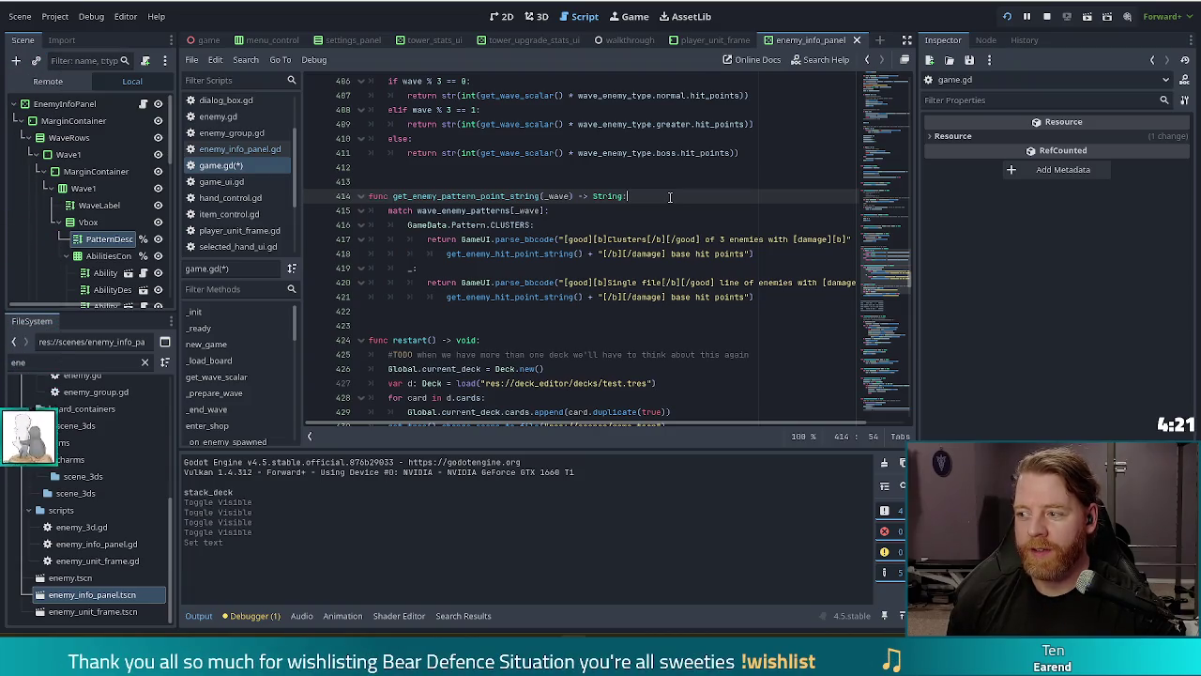
key("Return")
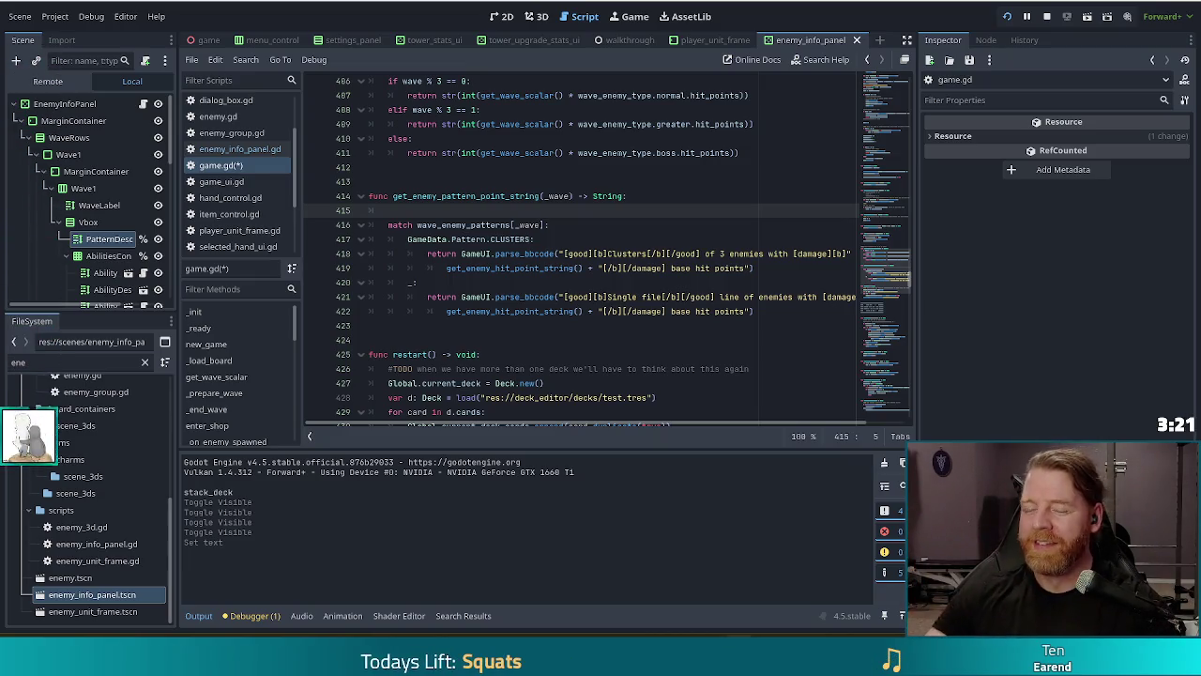
Declare 'var quantity' on blank line 415, then bring up spawner_block.gd.
left_click(563, 225)
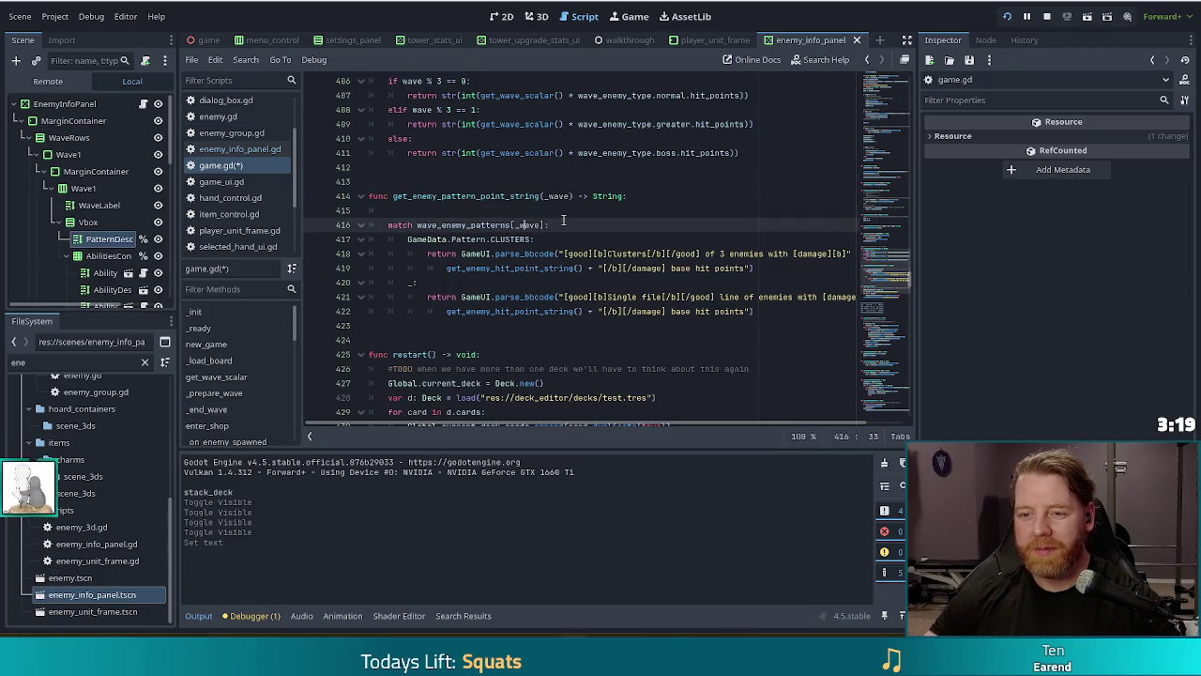
left_click(567, 212)
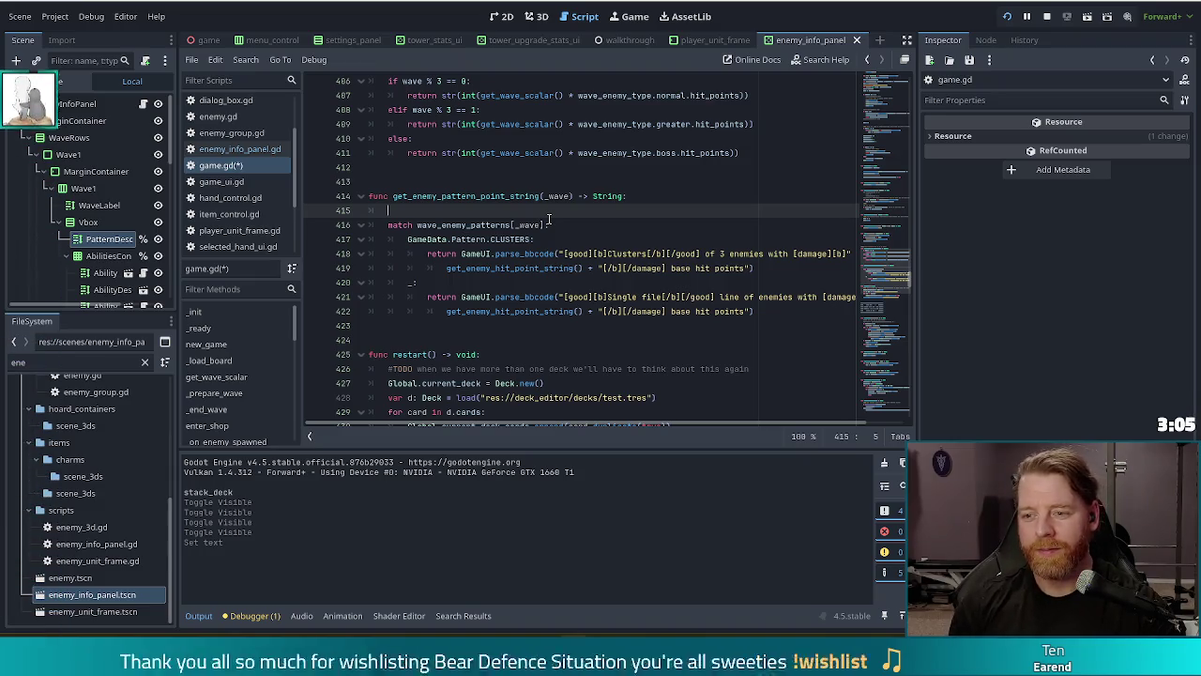
type("var quantity")
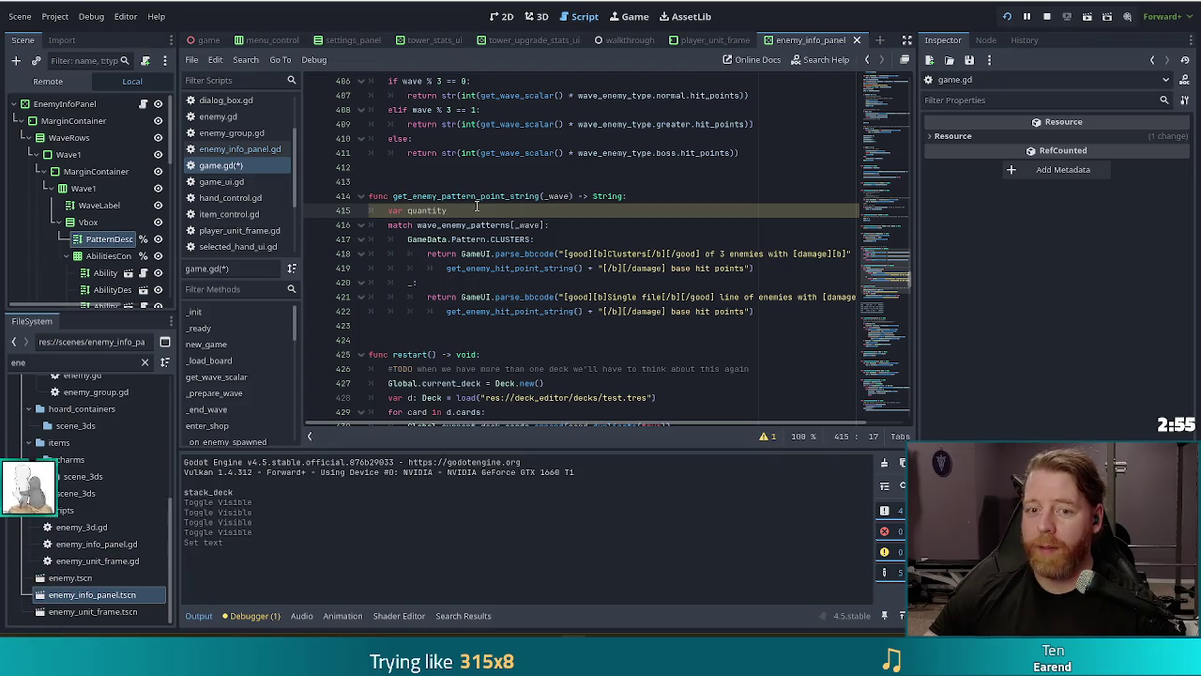
scroll(246, 192, "down", 3)
left_click(245, 184)
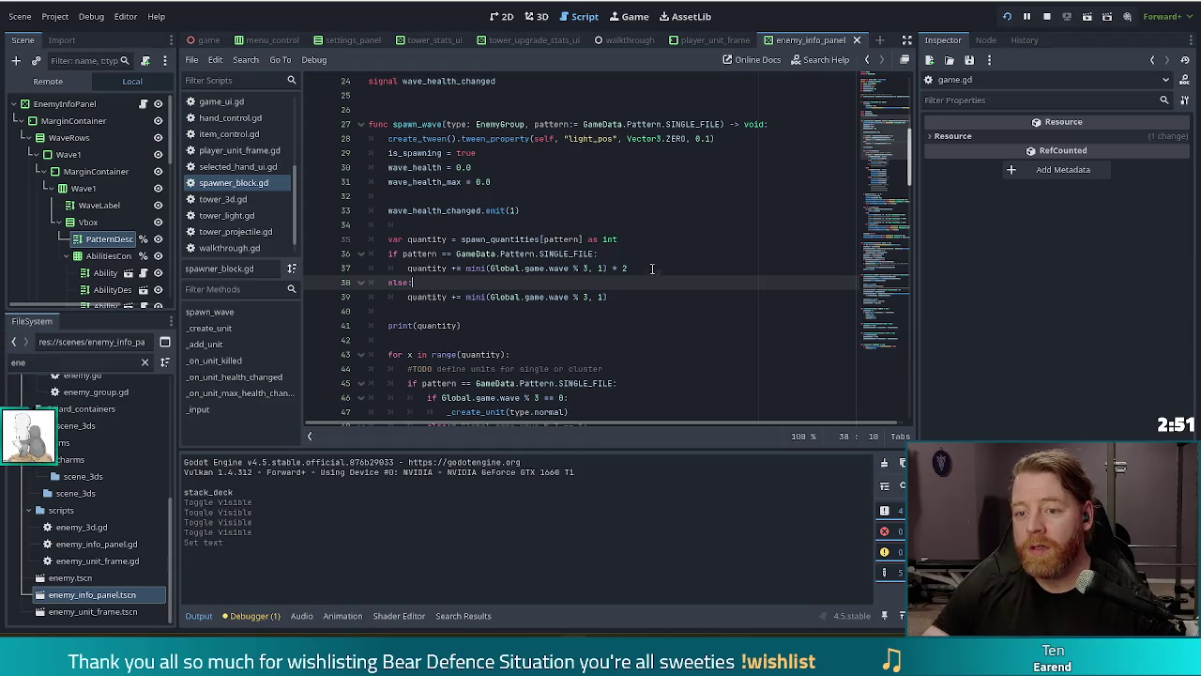
Add a TODO note and spawn_quantities := {SINGLE_FILE: 10, CLUSTERS: 4} to spawner_block.gd.
left_click(518, 238)
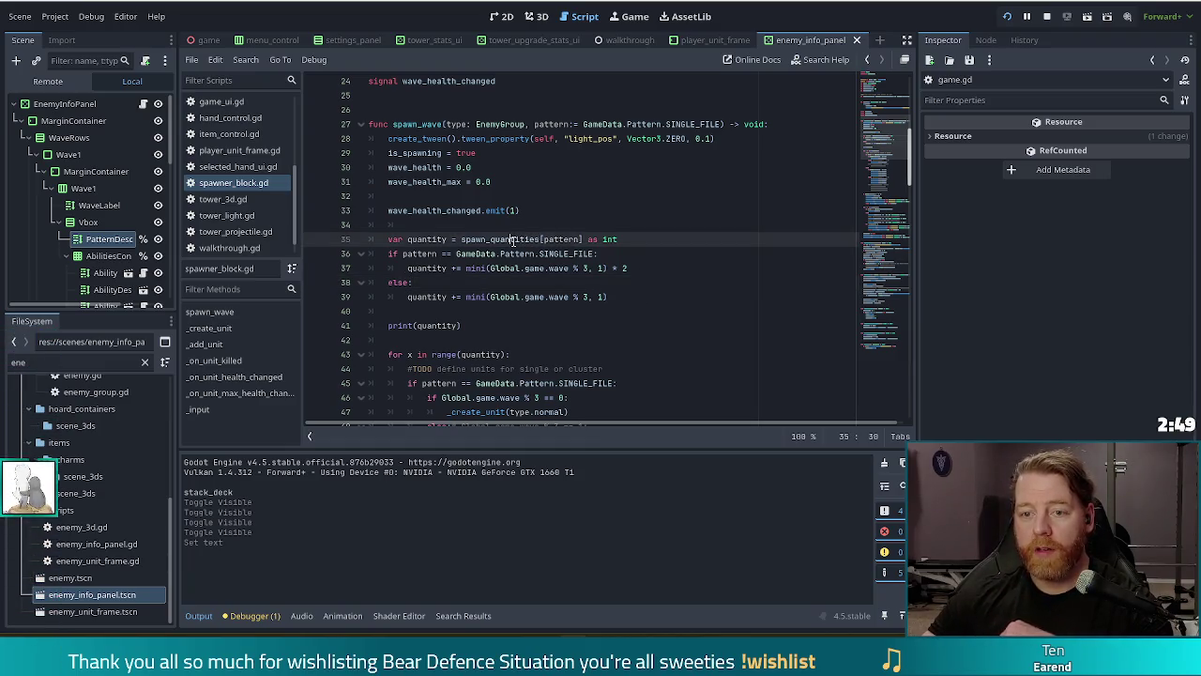
left_click(516, 240, "ctrl")
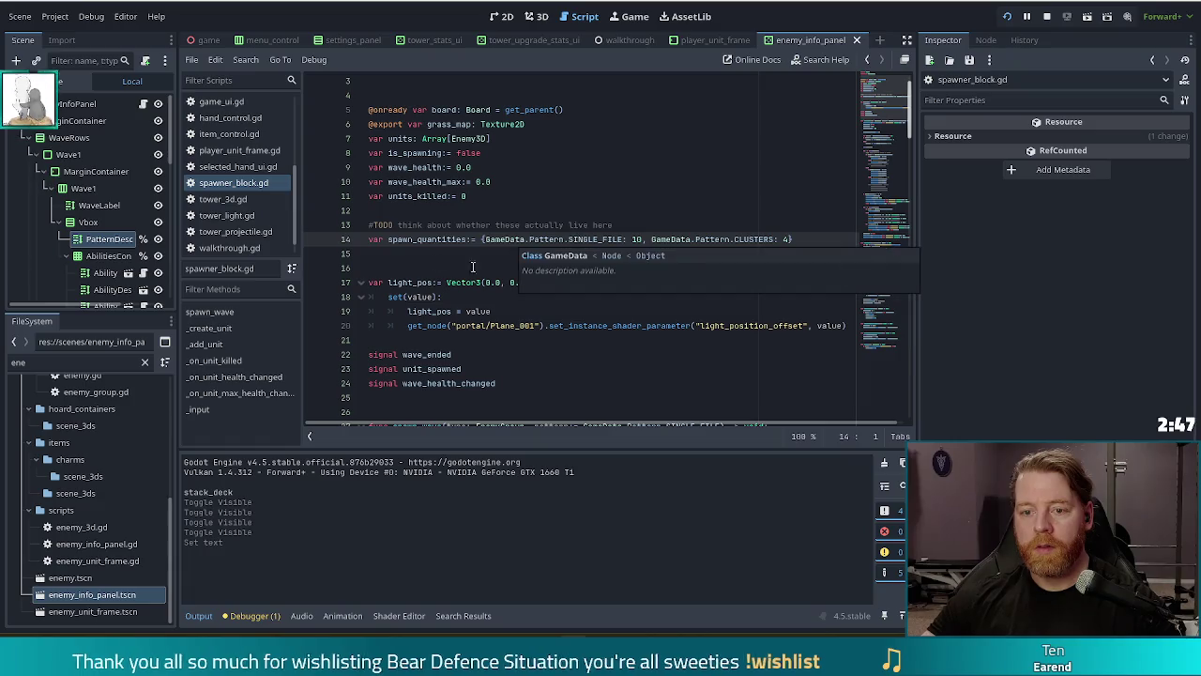
key("alt+Left")
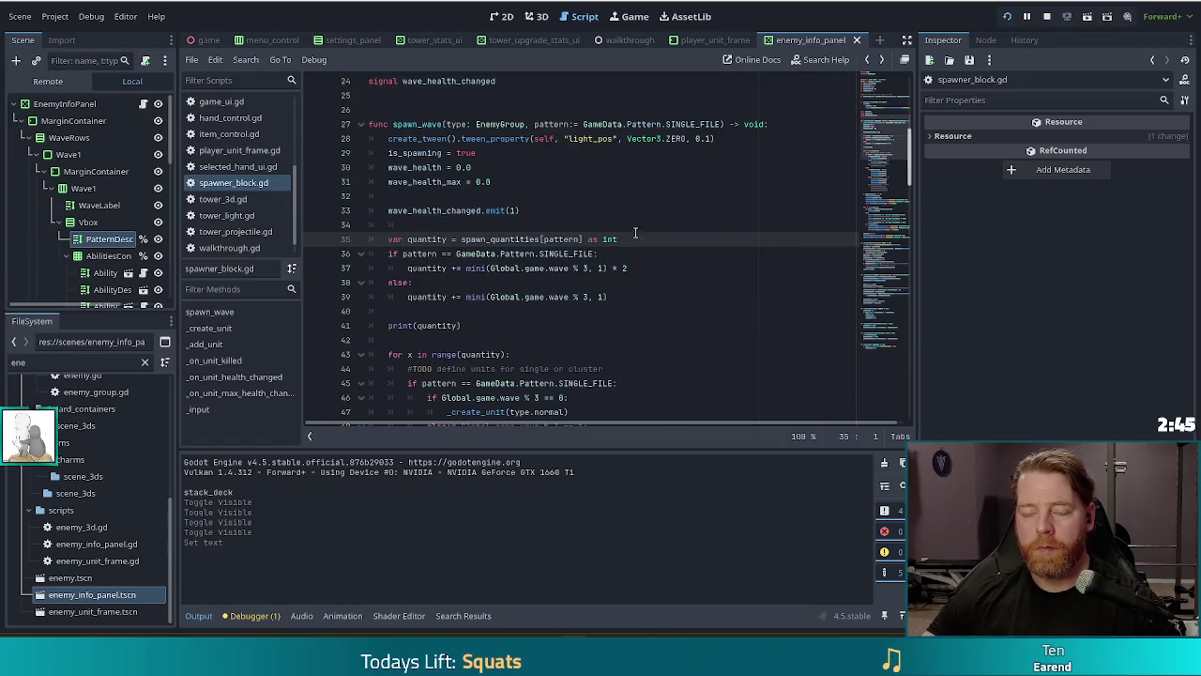
key("alt+Right")
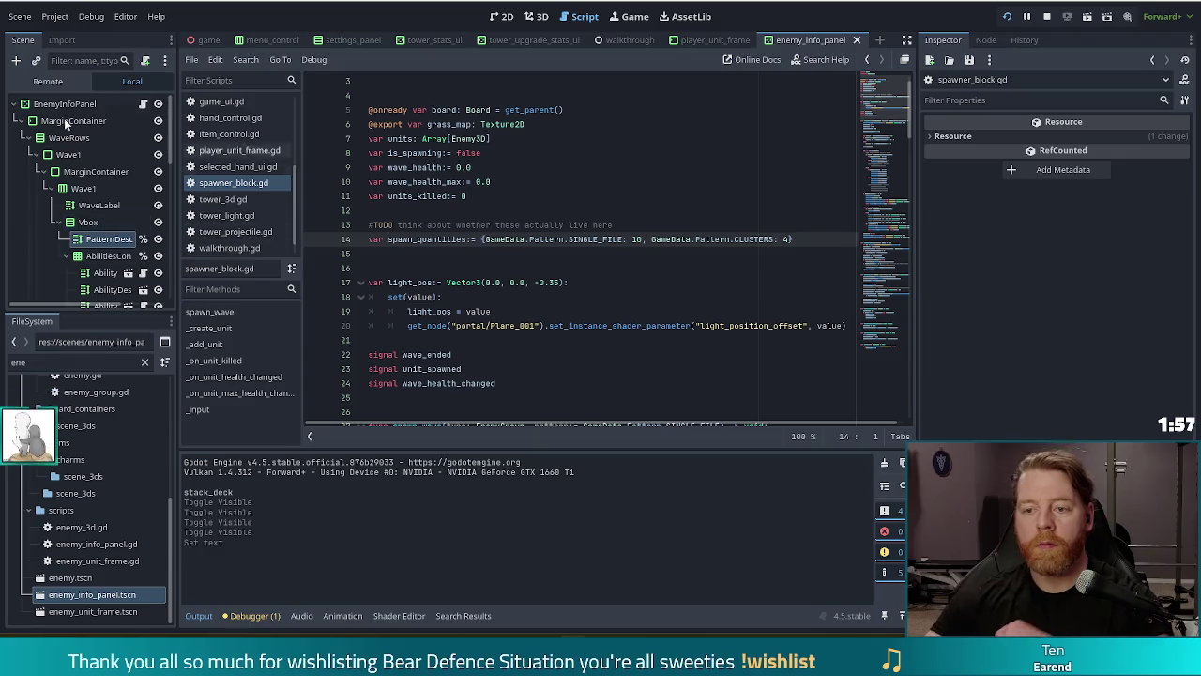
left_click(525, 238)
left_click(374, 239)
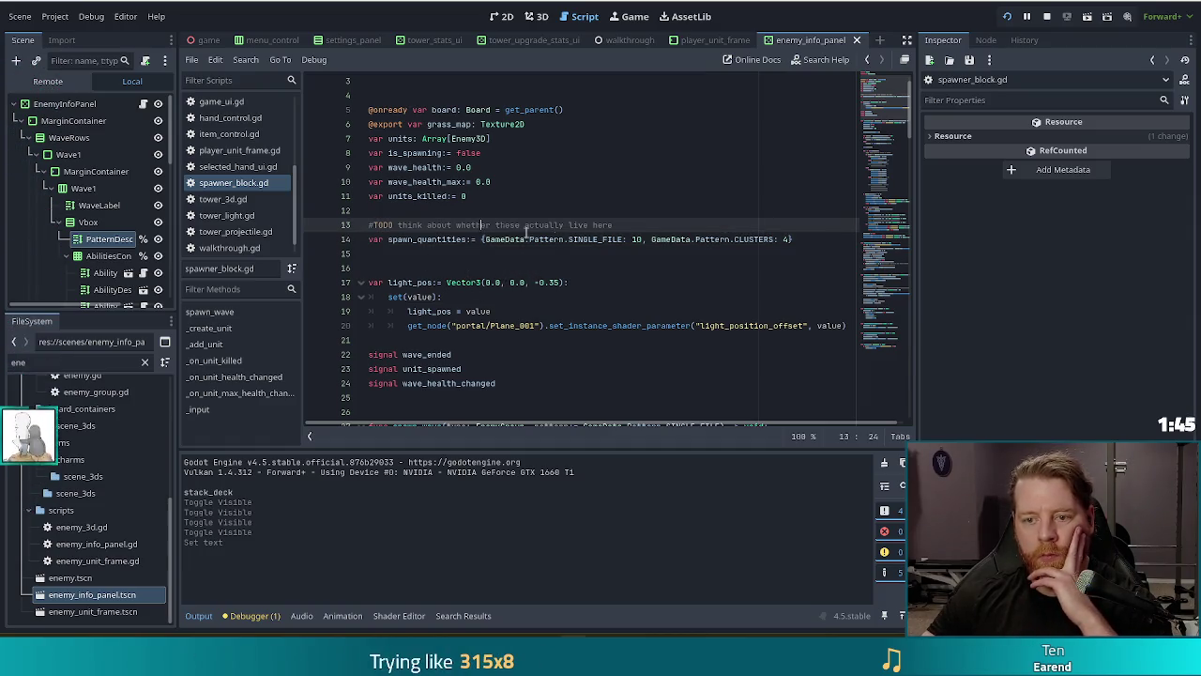
left_click(786, 235)
Move the TODO and spawn_quantities dictionary lines to just below class_name.
scroll(787, 242, "up", 1)
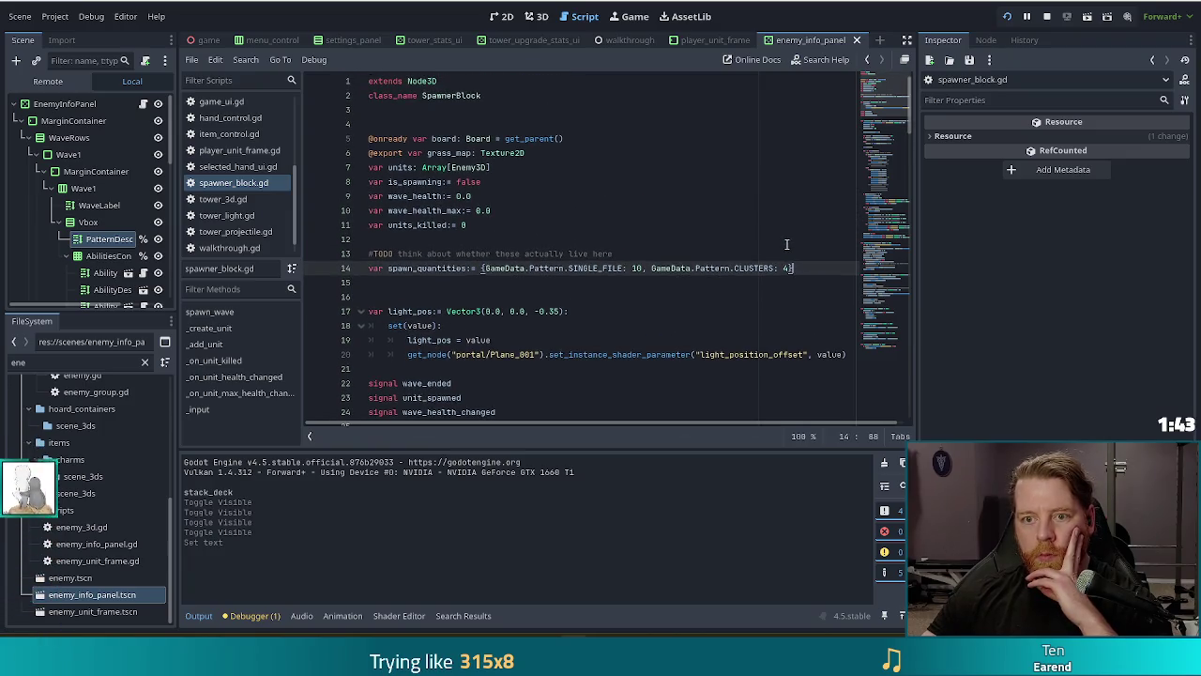
left_click(386, 268)
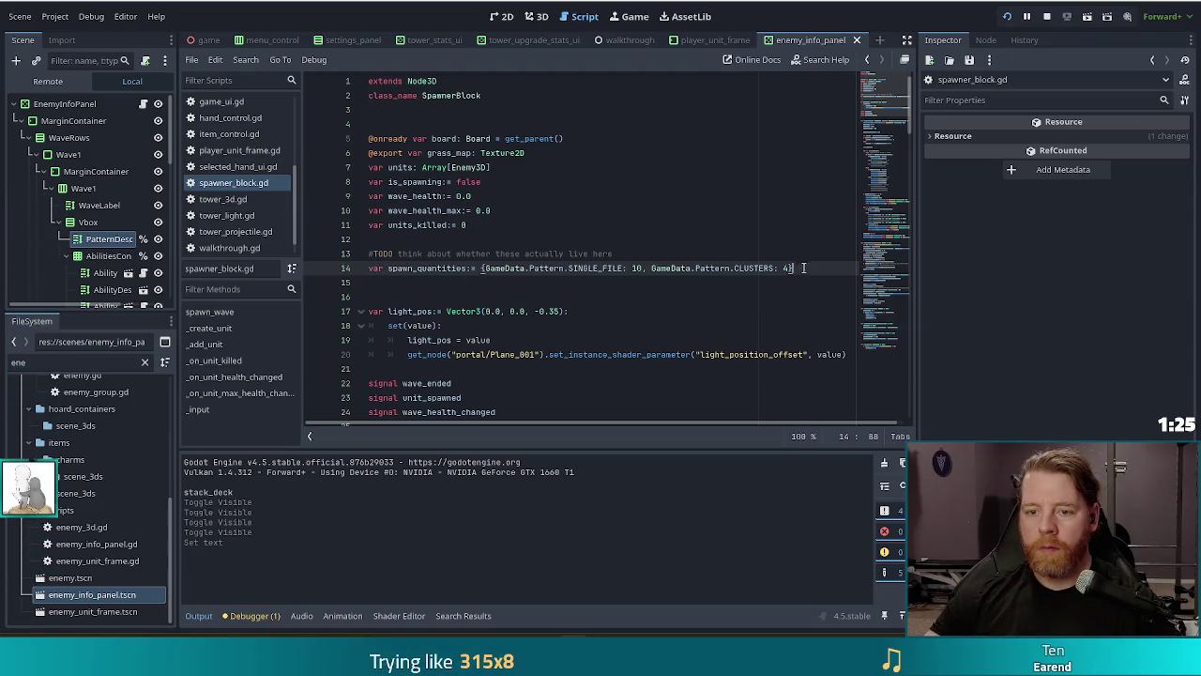
left_click_drag(813, 268, 810, 231)
key("ctrl+x")
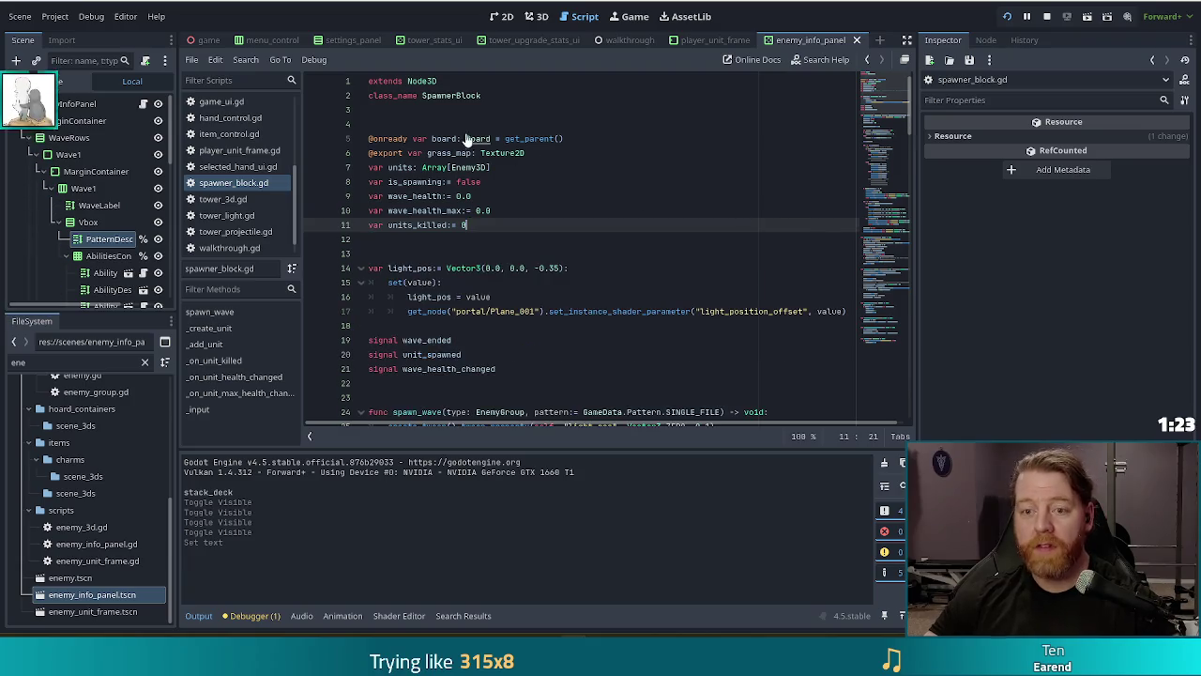
left_click(393, 110)
key("ctrl+v")
Declare the dictionary as CONST SPAWN_QUANTITIES and test-run the project.
double_click(376, 153)
type("conST")
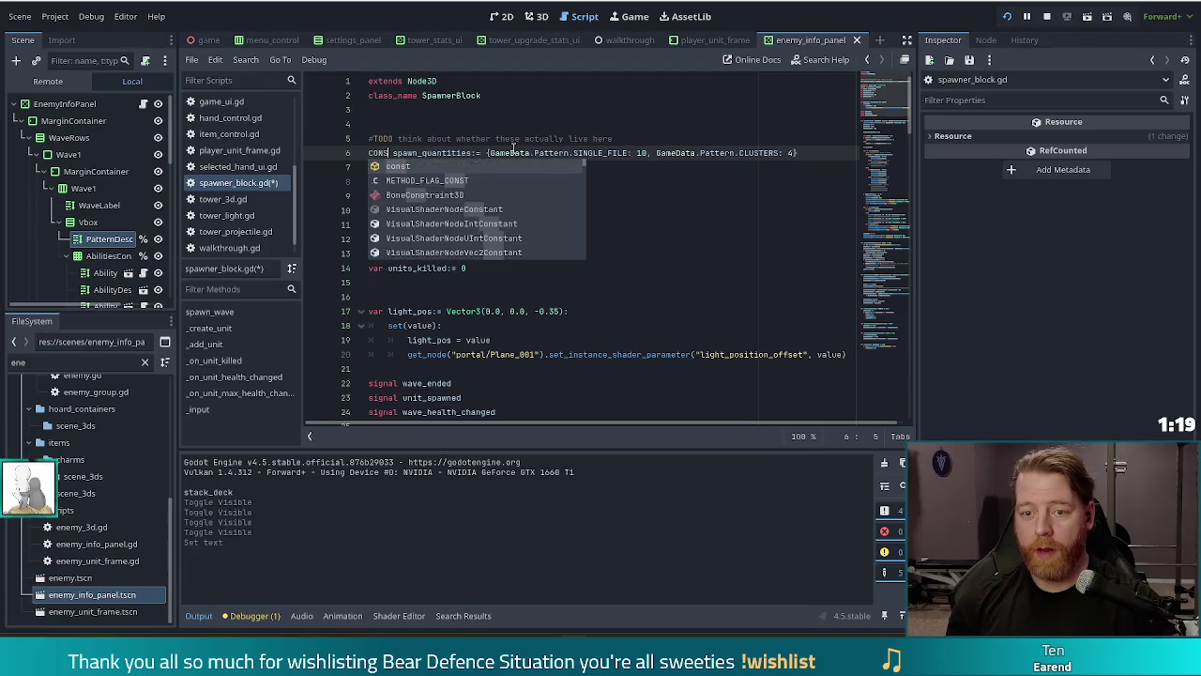
key("ctrl+shift+Right")
type("SPA")
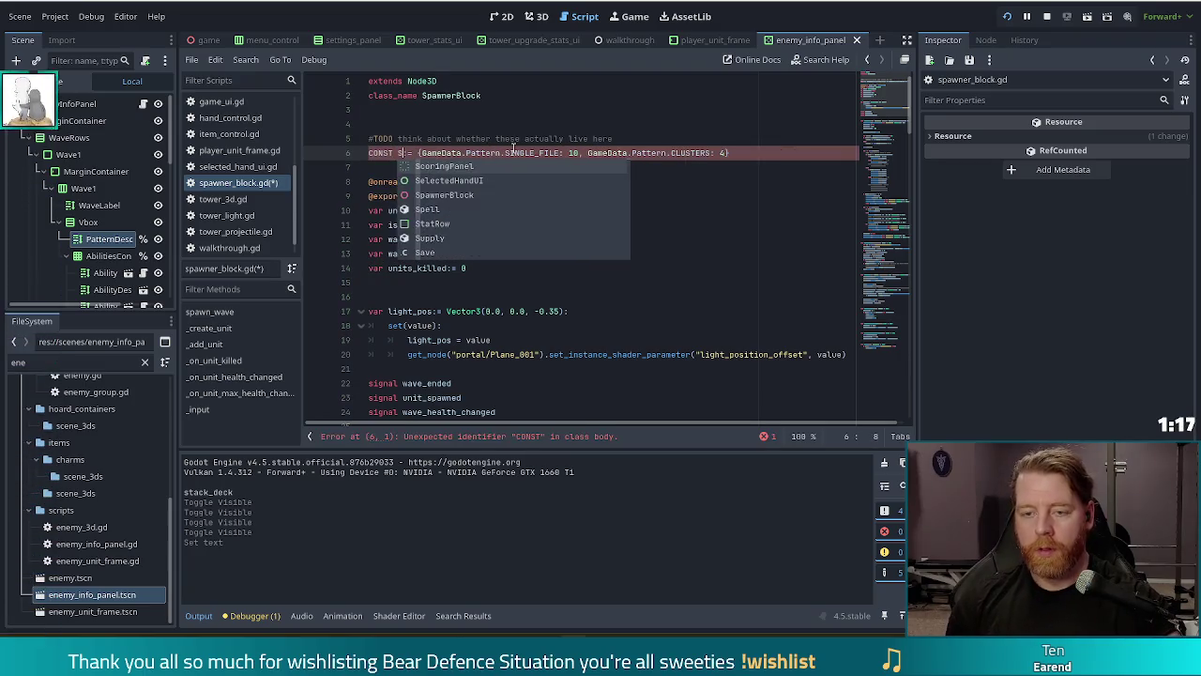
type("WN_QUANTIT")
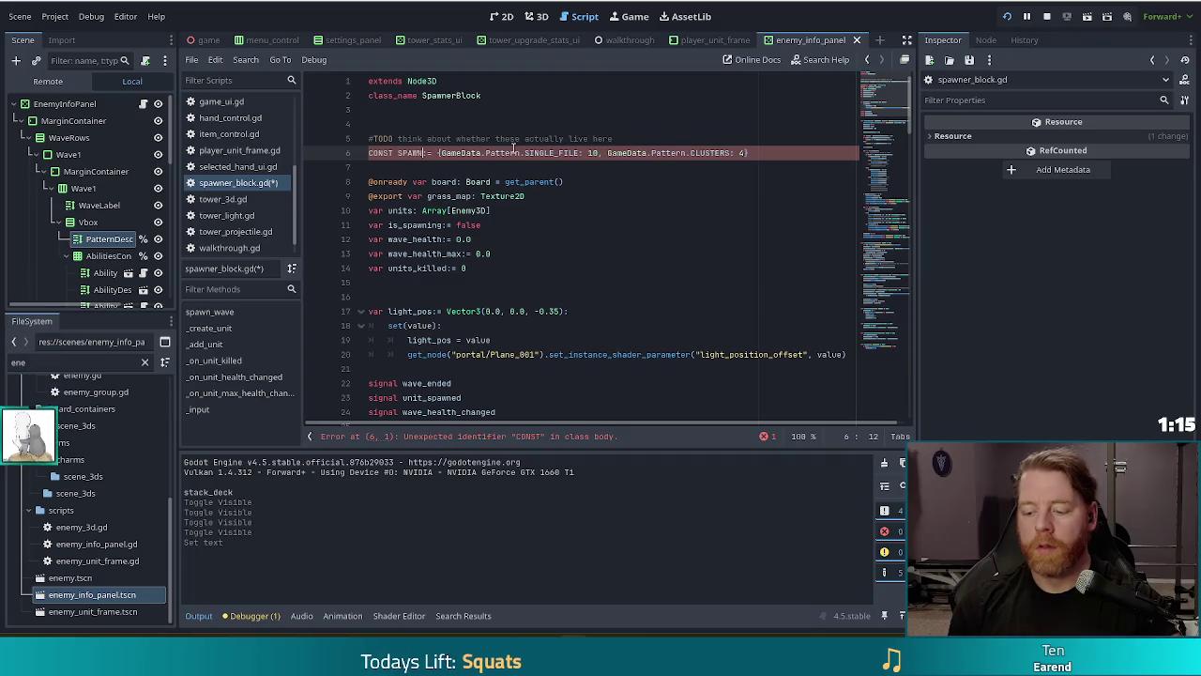
type("IES")
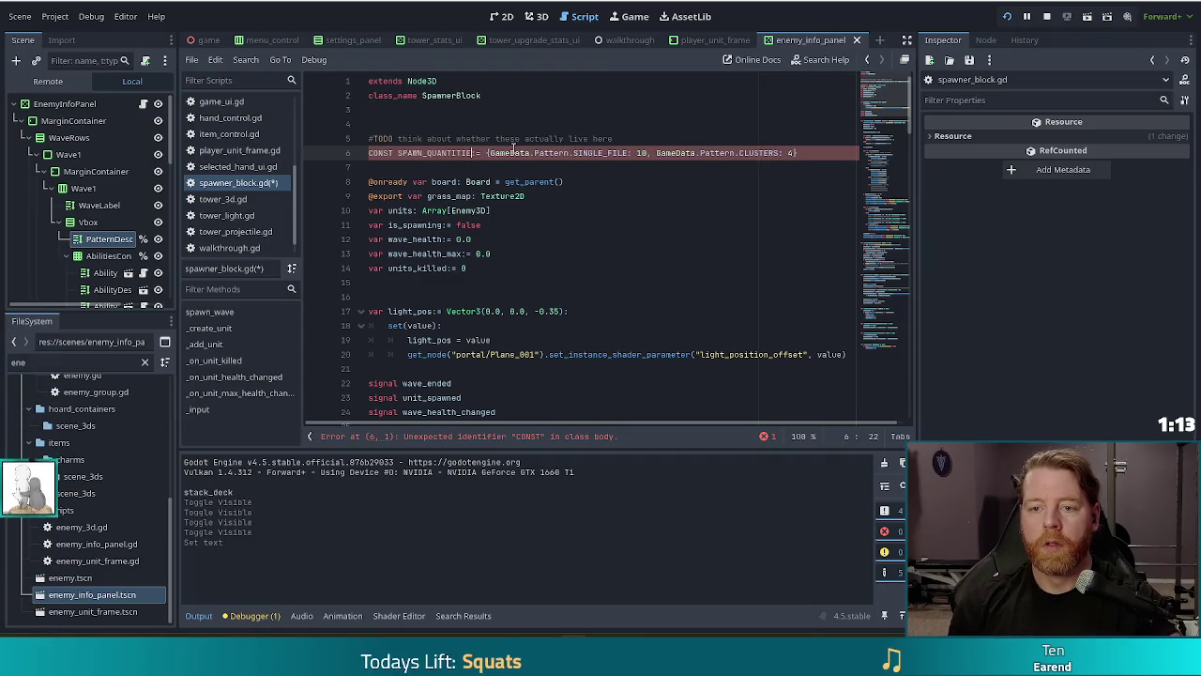
key("F5")
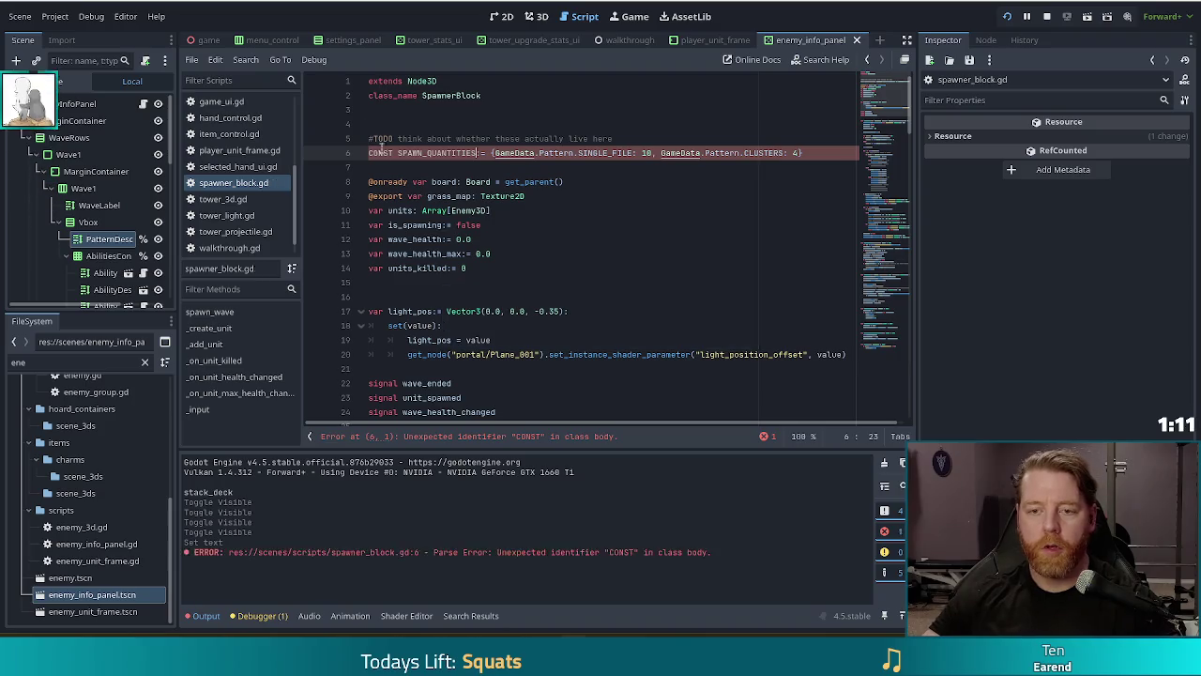
key("F8")
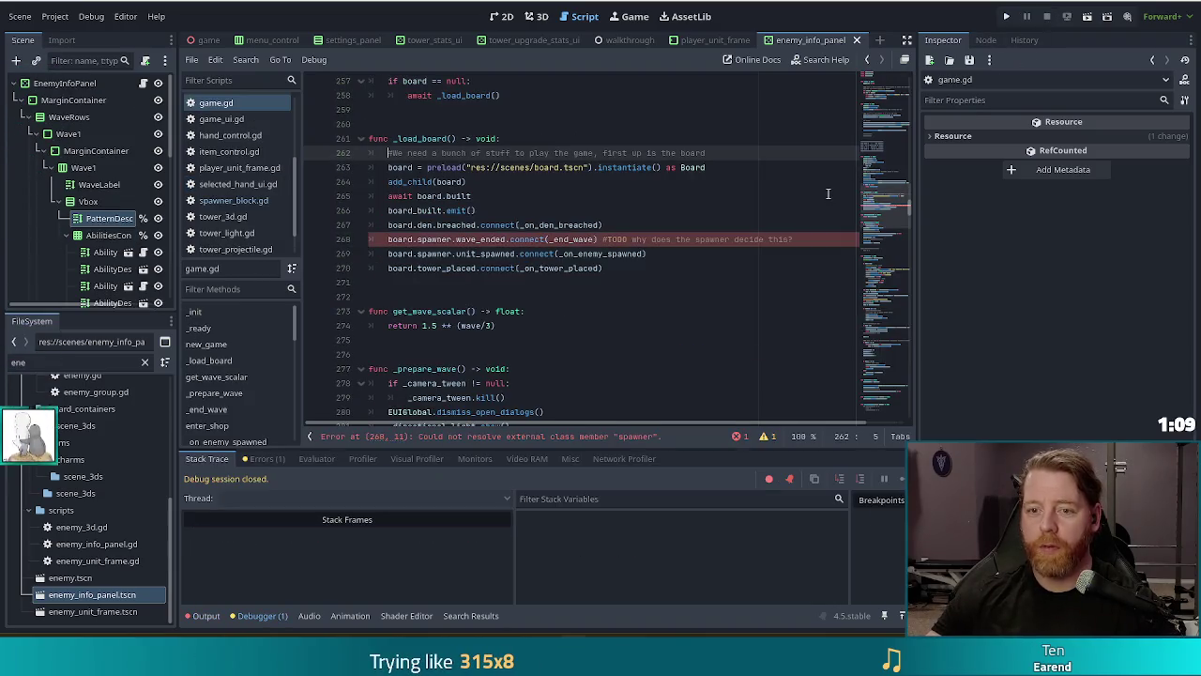
Back in spawner_block.gd, change the uppercase CONST before SPAWN_QUANTITIES to lowercase const.
left_click(881, 134)
left_click_drag(881, 134, 757, 179)
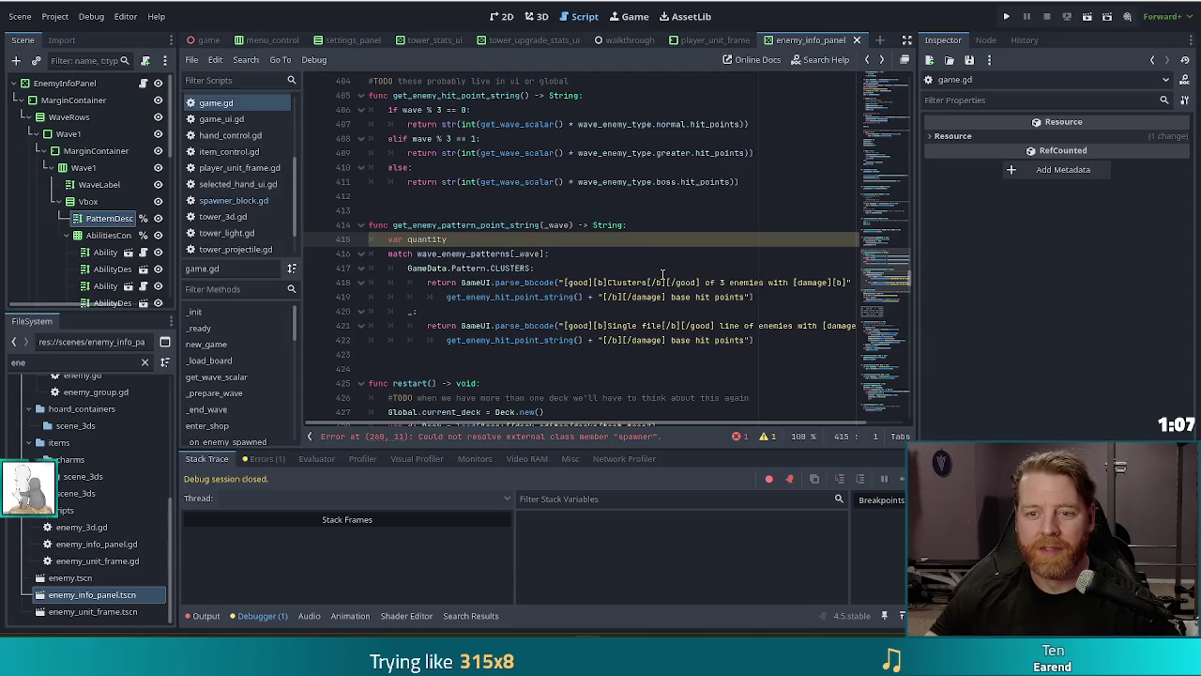
scroll(649, 291, "down", 1)
left_click(234, 200)
double_click(381, 152)
type("const")
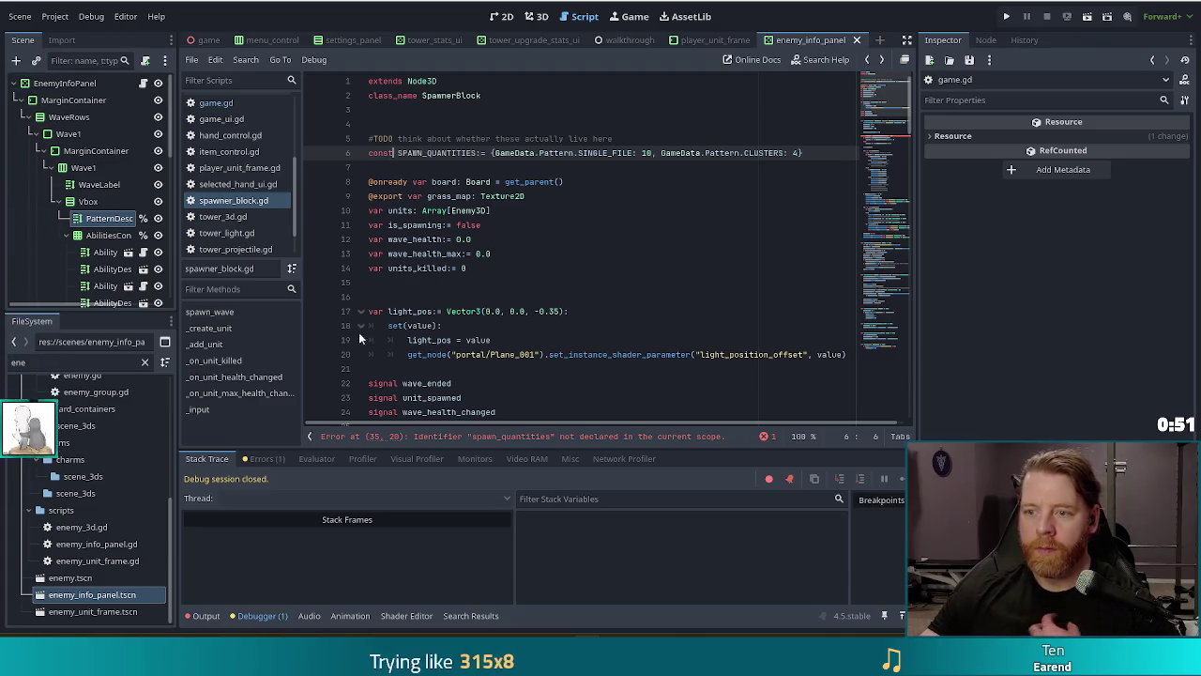
Replace spawn_quantities on line 35 so it reads SPAWN_QUANTITIES[pattern] as int.
scroll(582, 272, "down", 6)
left_click(506, 299)
double_click(507, 311)
type("SQ")
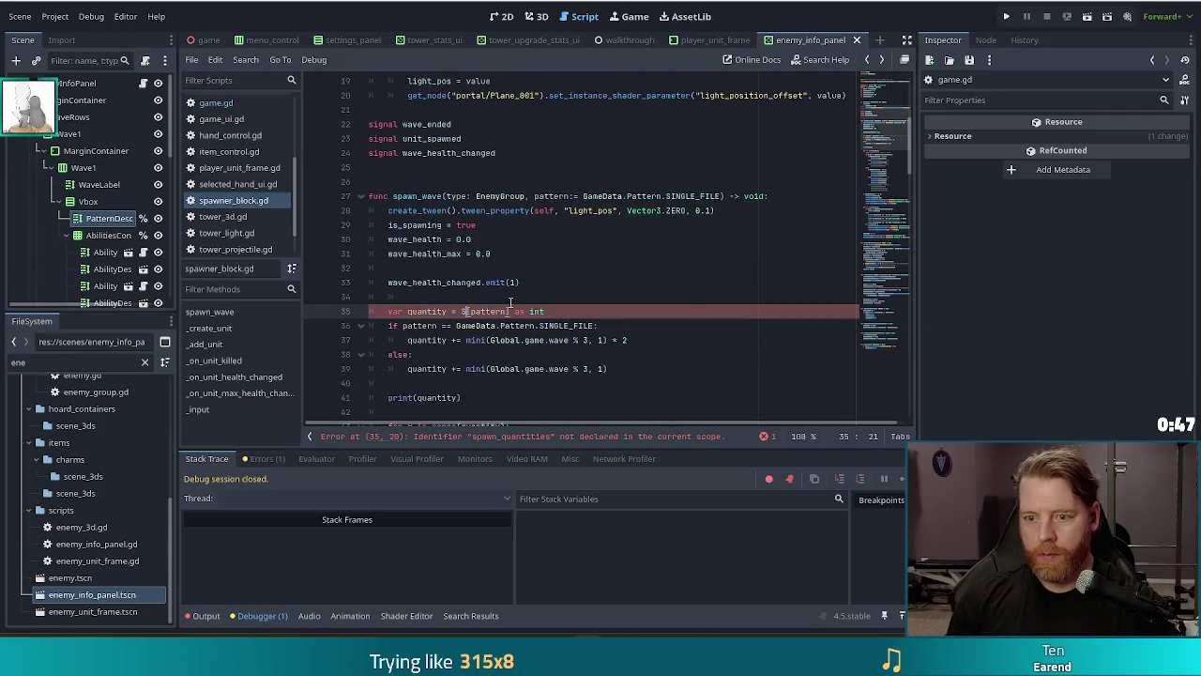
key("BackSpace")
type("PAW")
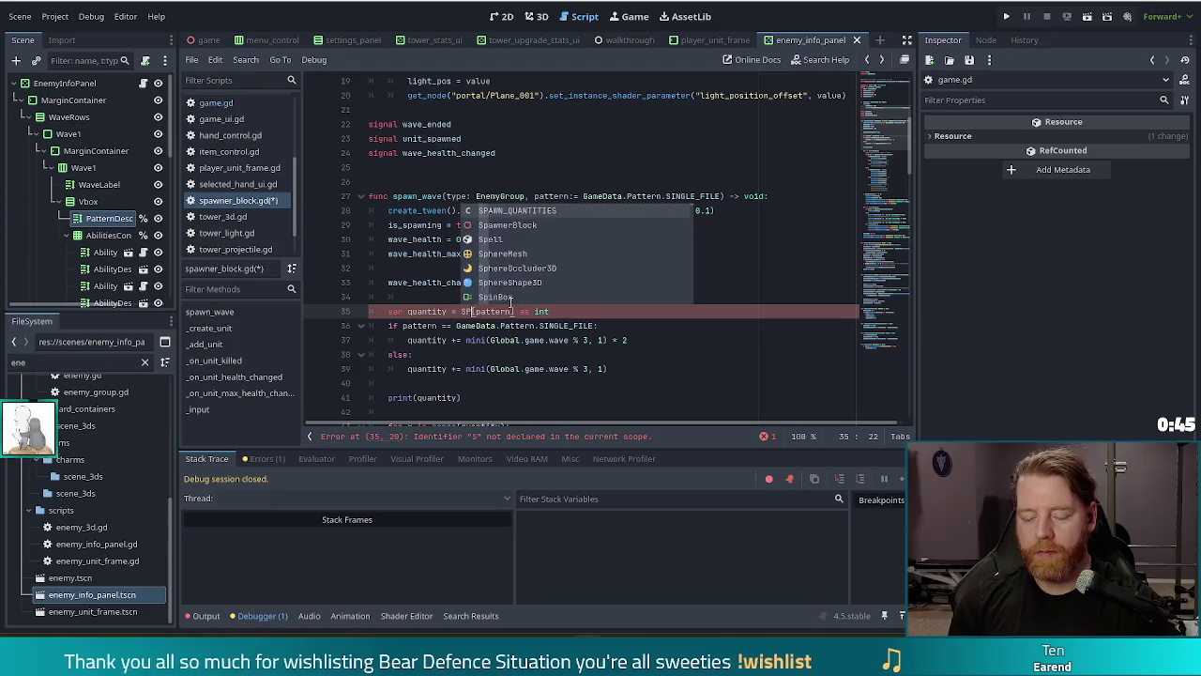
key("Return")
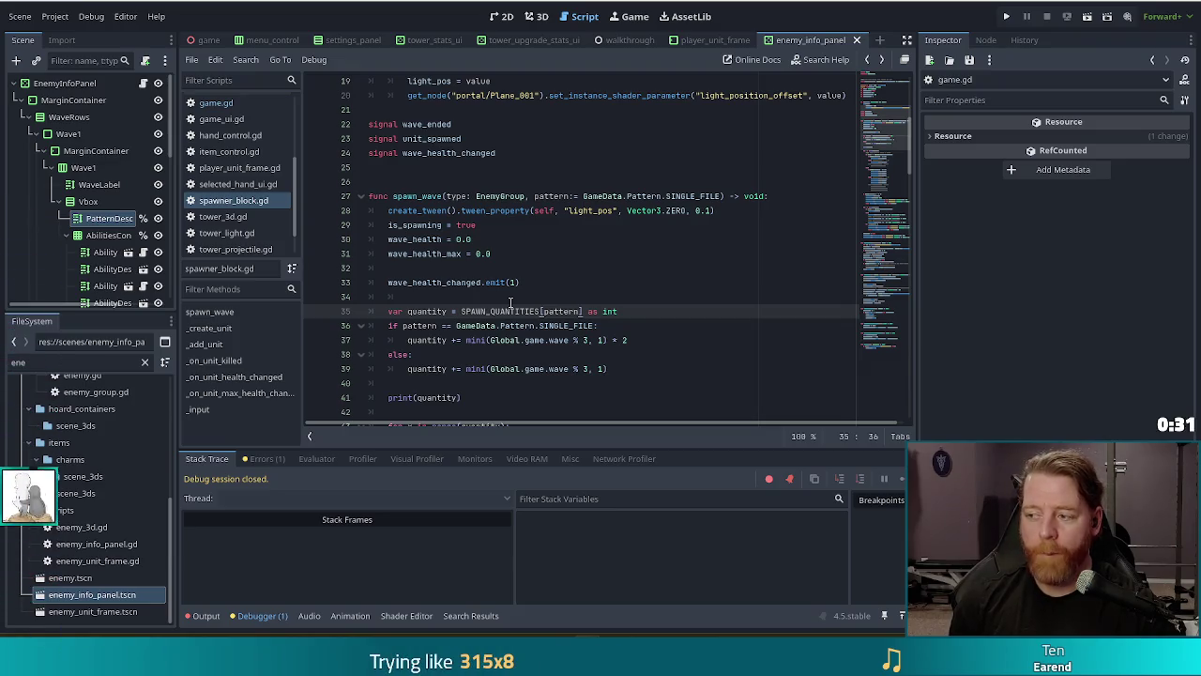
left_click(640, 316)
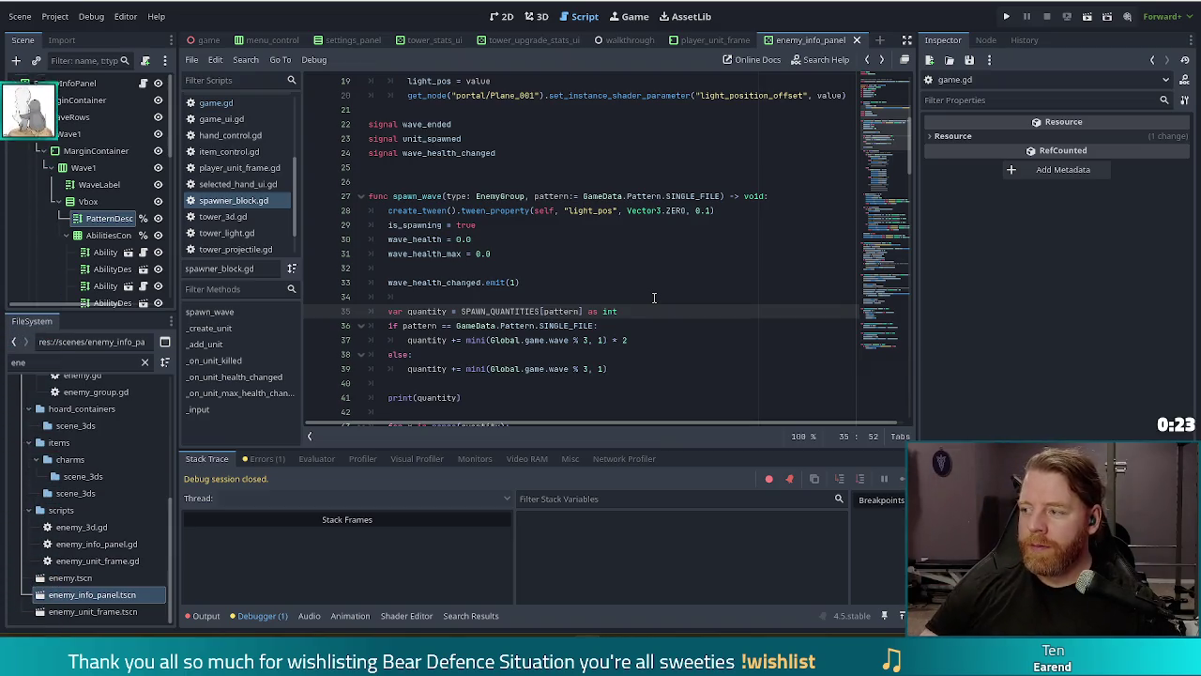
Remove the leftover indentation from blank line 34 and save spawner_block.gd.
key("ctrl+s")
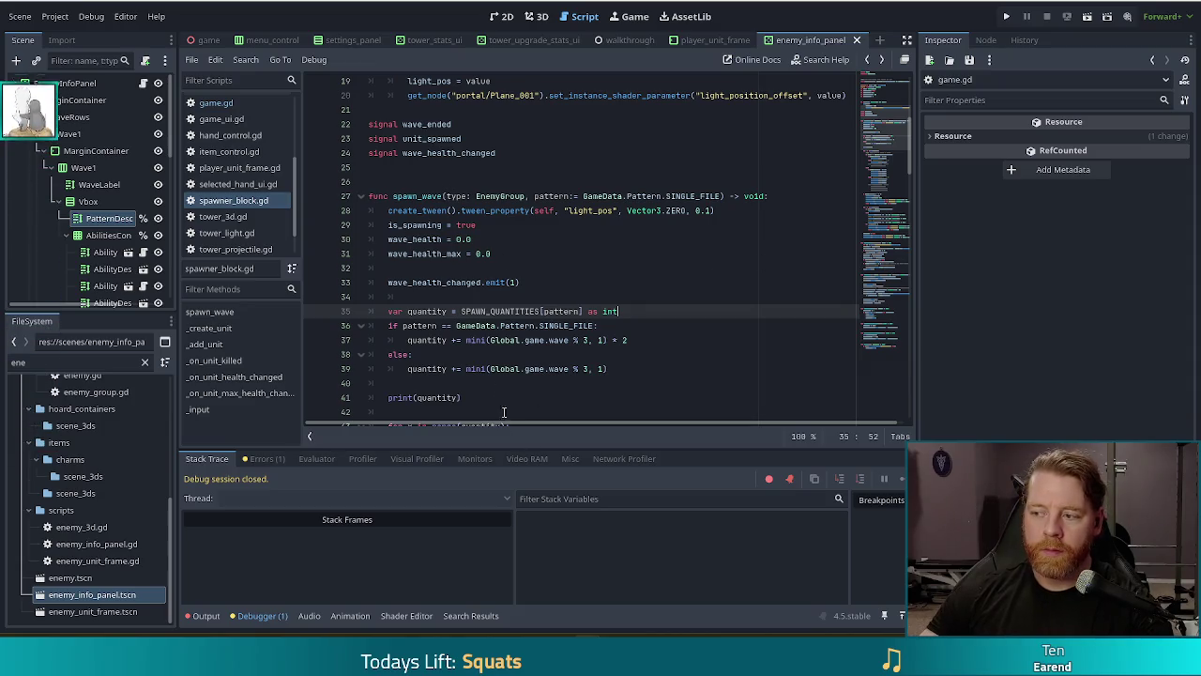
left_click(549, 295)
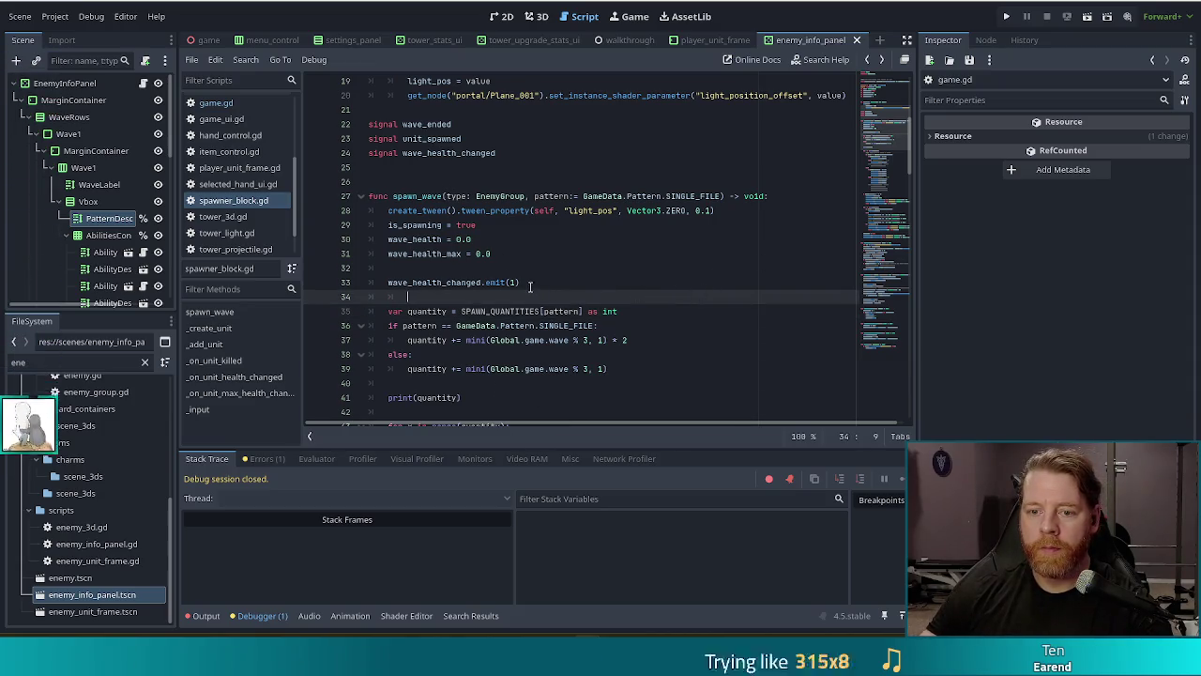
key("BackSpace")
key("BackSpace")
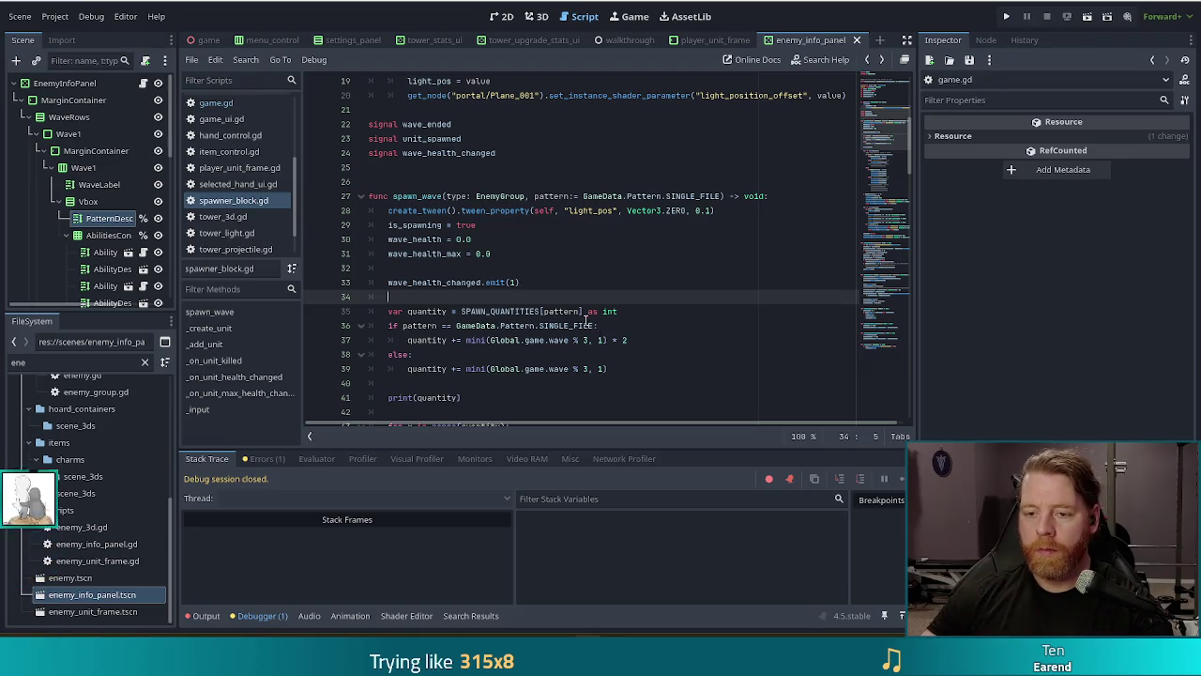
left_click(656, 313)
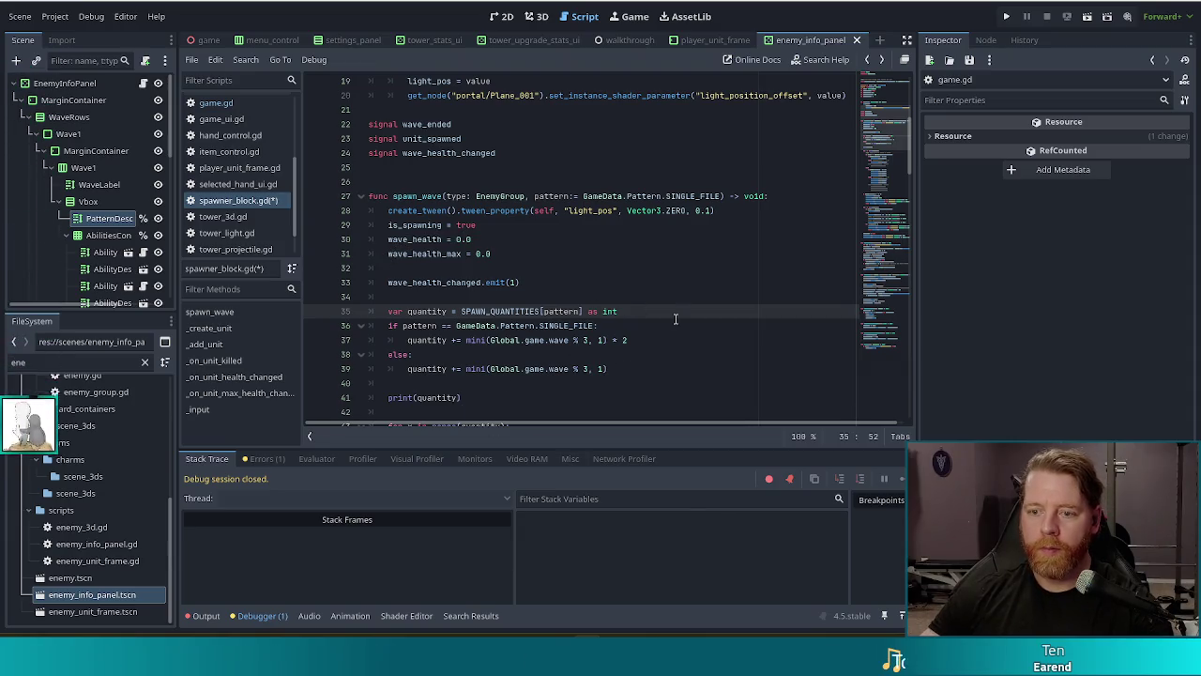
key("ctrl+s")
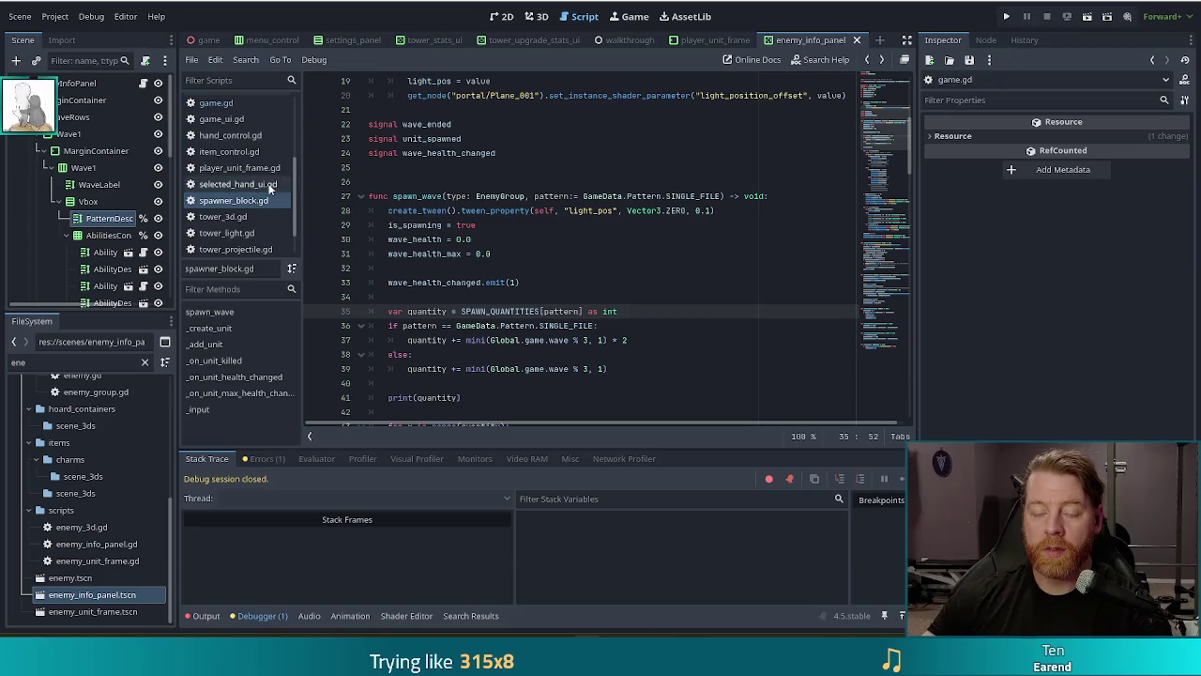
scroll(240, 181, "up", 3)
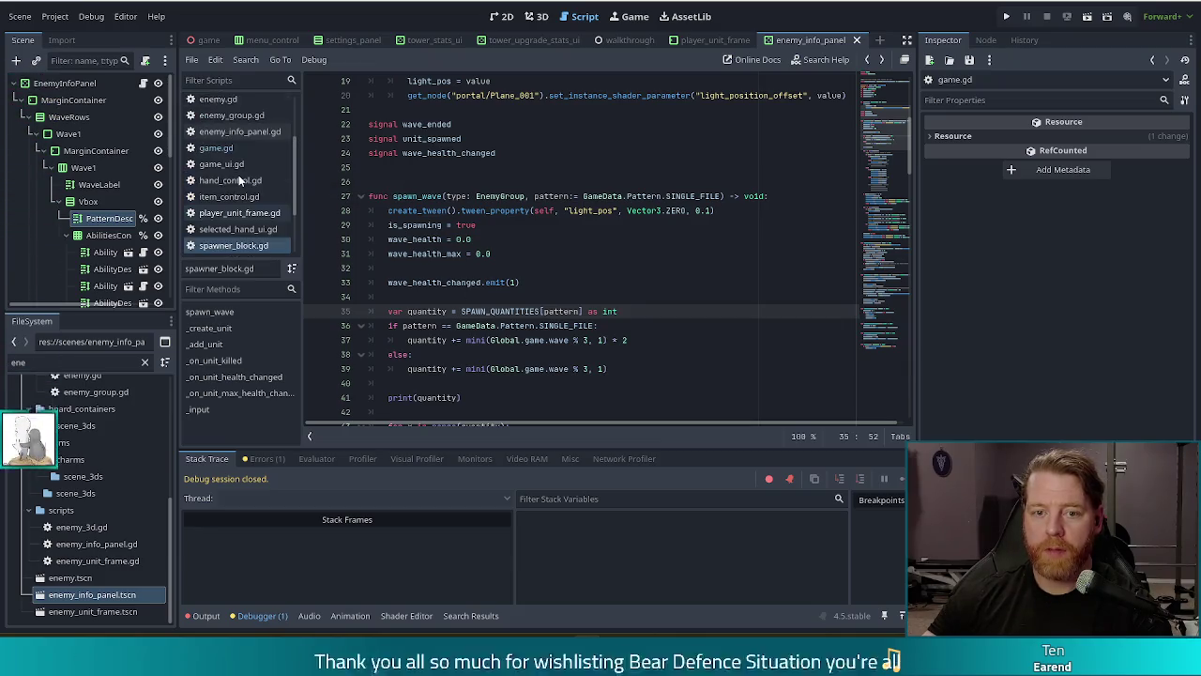
From enemy_info_panel.gd, jump to get_enemy_pattern_point_string's definition in game.gd.
left_click(262, 134)
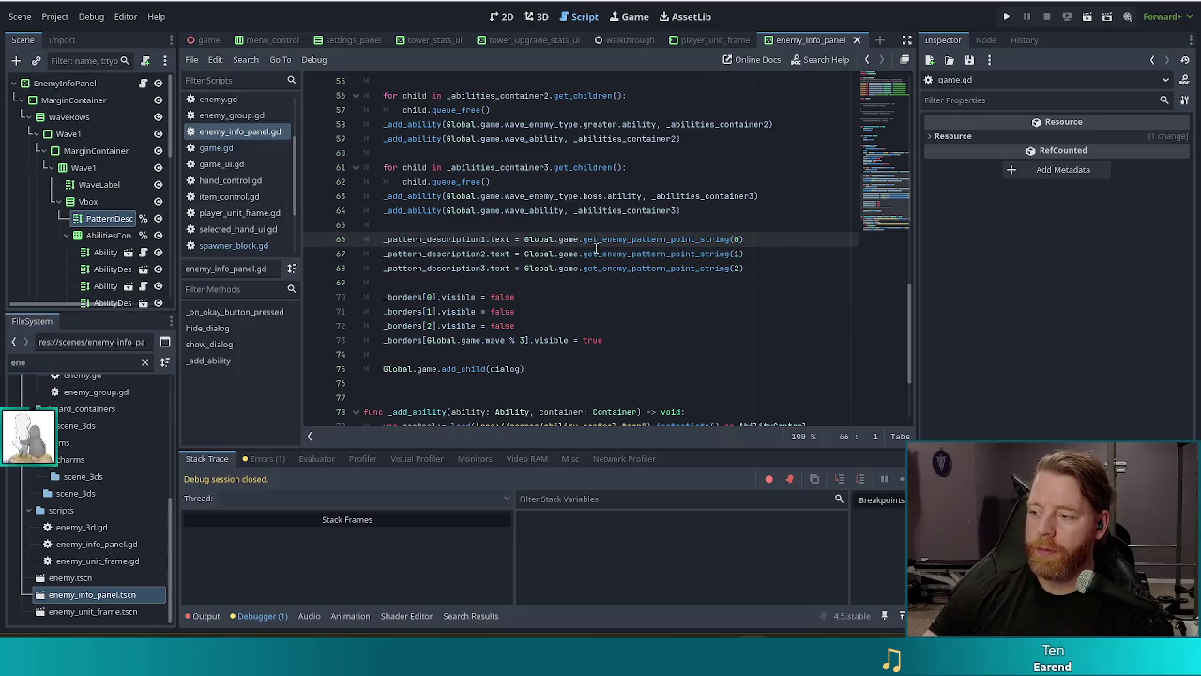
left_click(757, 270)
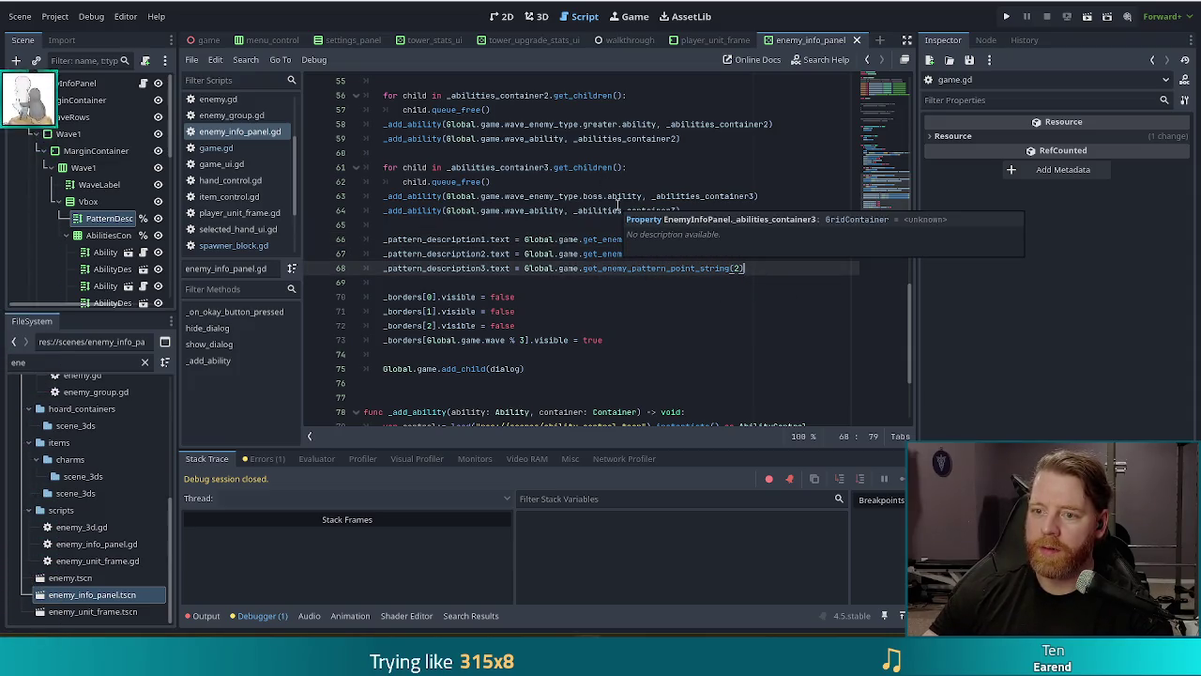
left_click(515, 210)
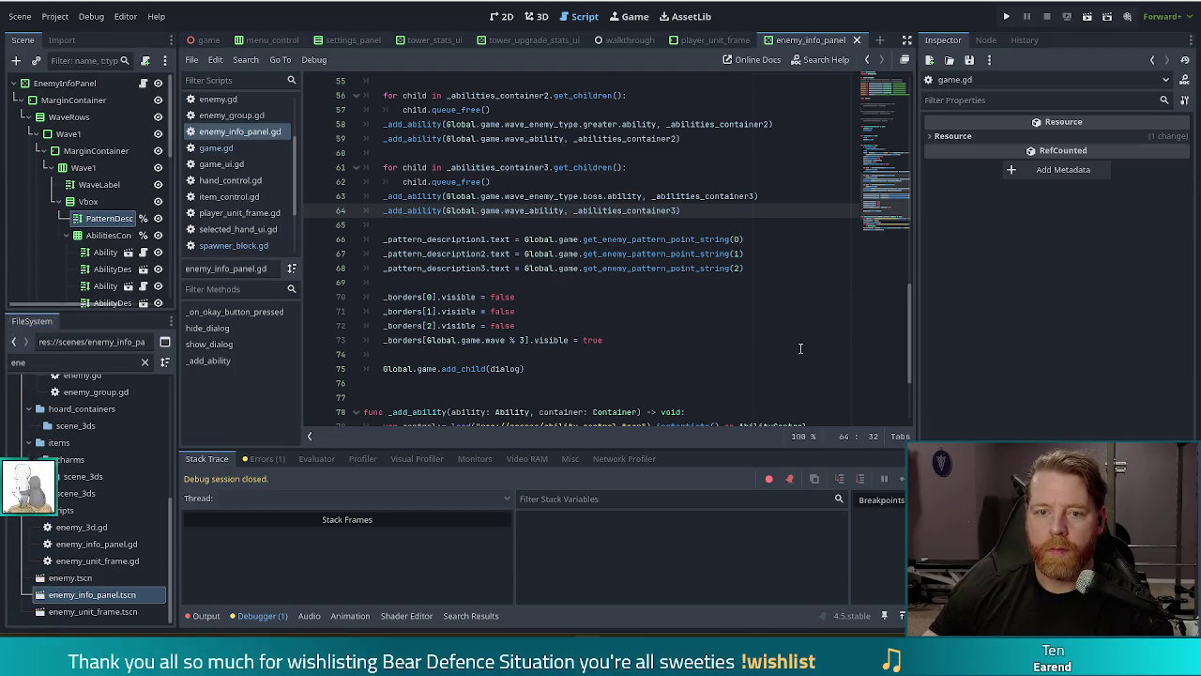
left_click(683, 253)
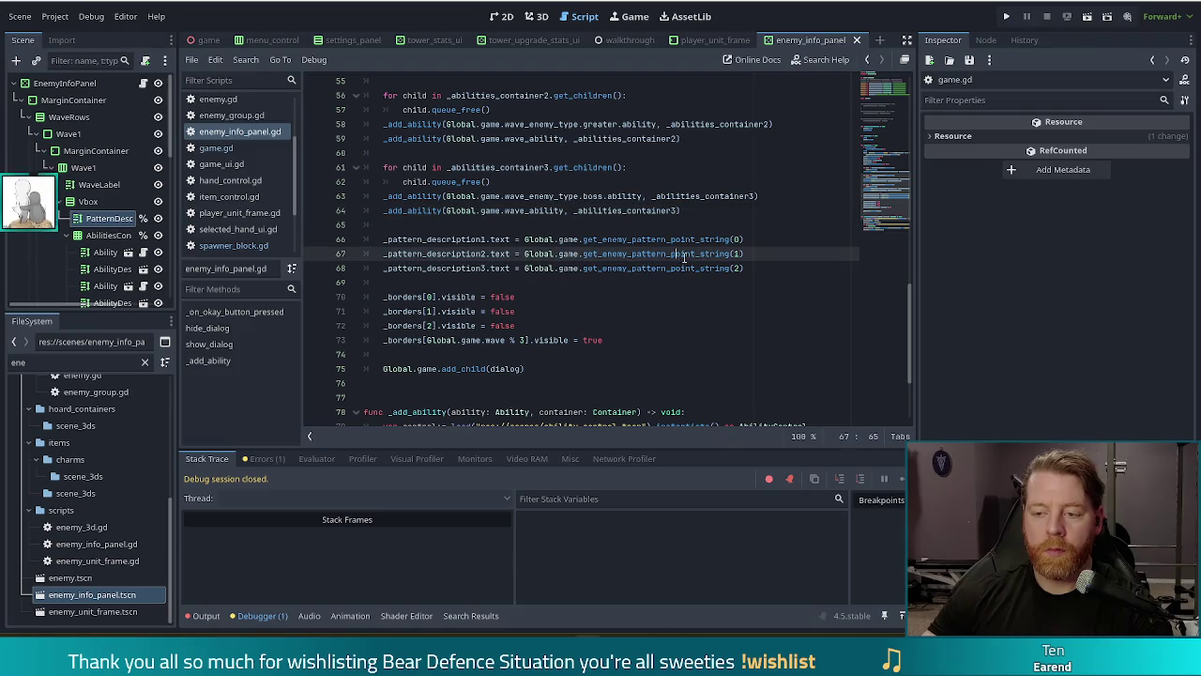
left_click(643, 239, "ctrl")
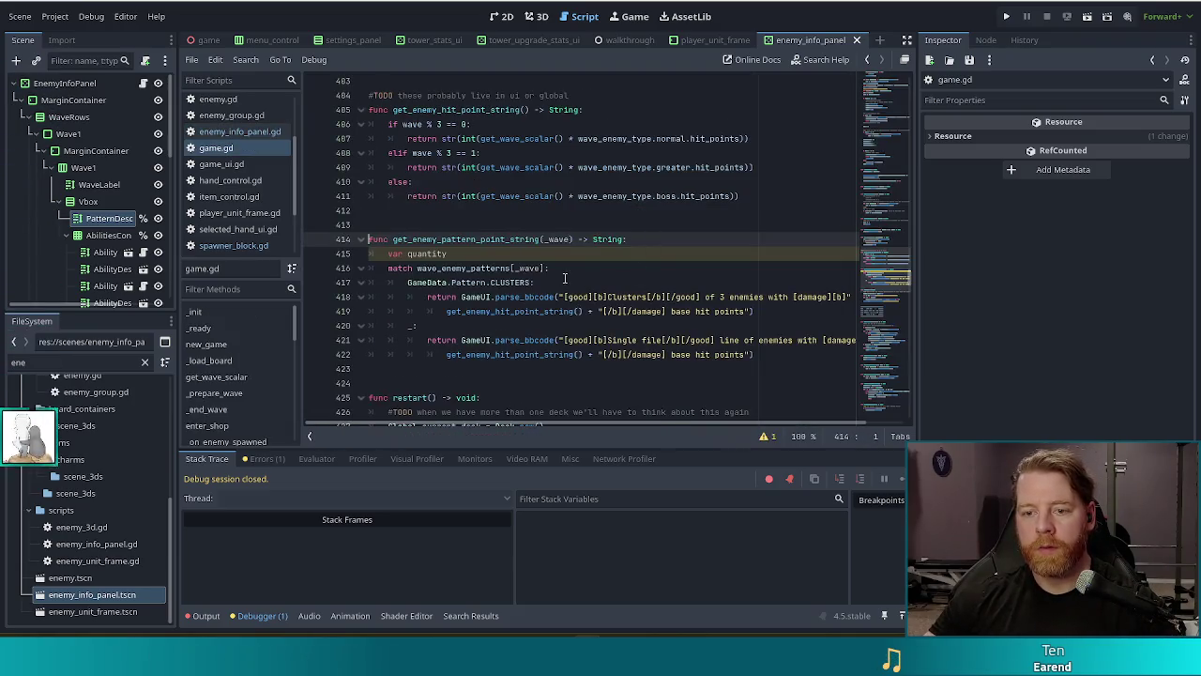
Extend line 415 to 'var quantity = SpawnerBlock.SPAWN_QUANTITIES[]' using autocomplete.
left_click(516, 255)
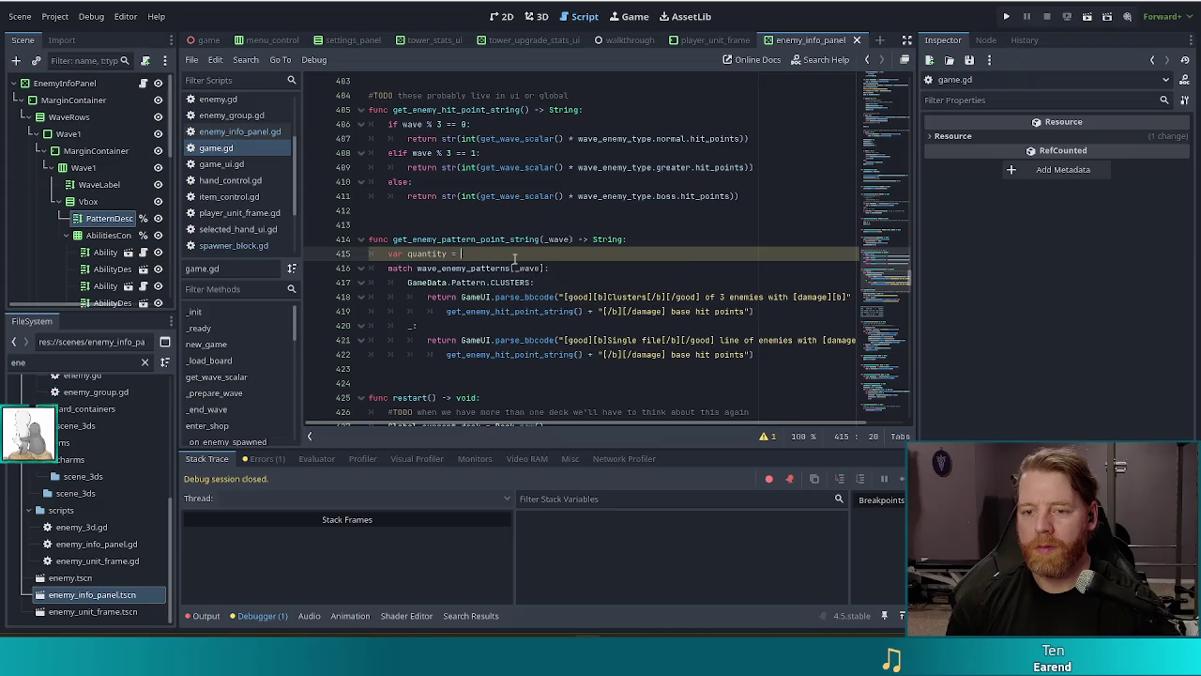
type("= SpawnerBlock.")
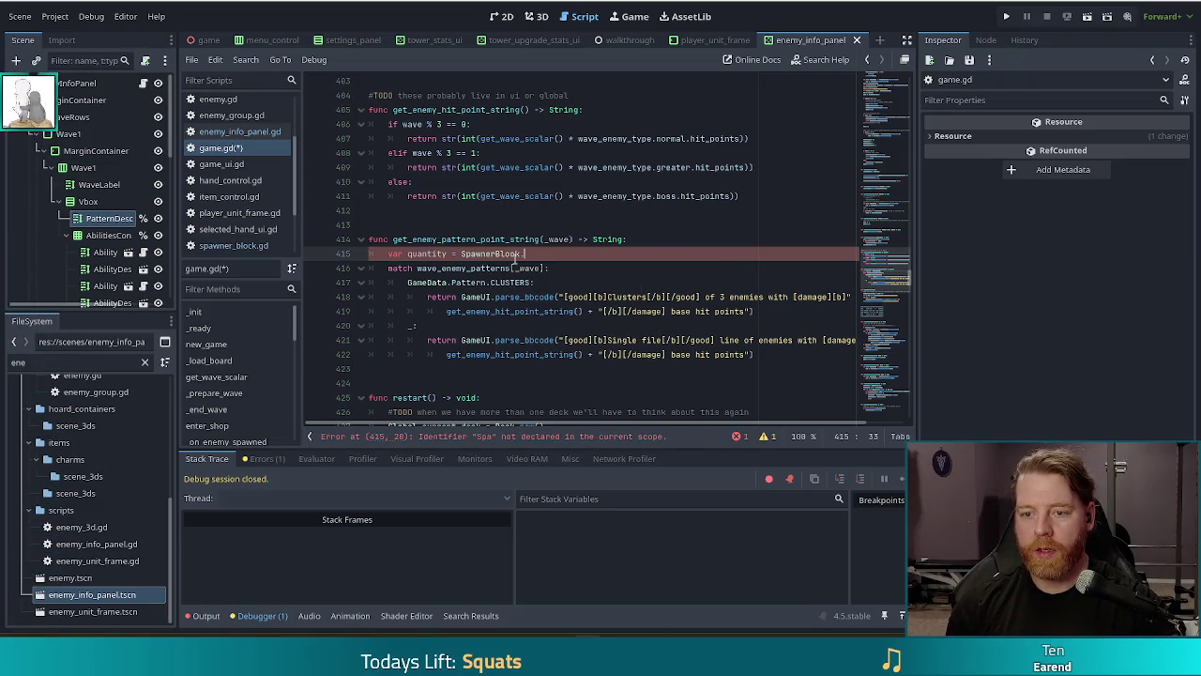
type("S")
key("Return")
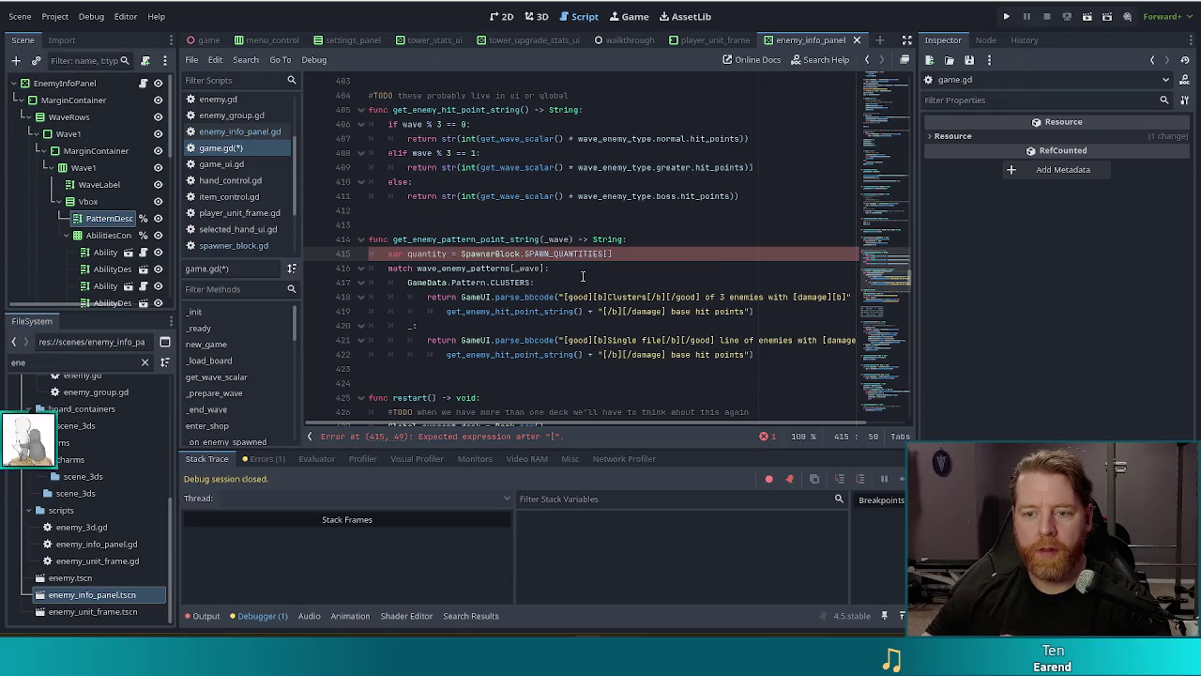
Index SPAWN_QUANTITIES on line 415 with the copied wave_enemy_patterns[_wave] expression.
left_click(418, 269)
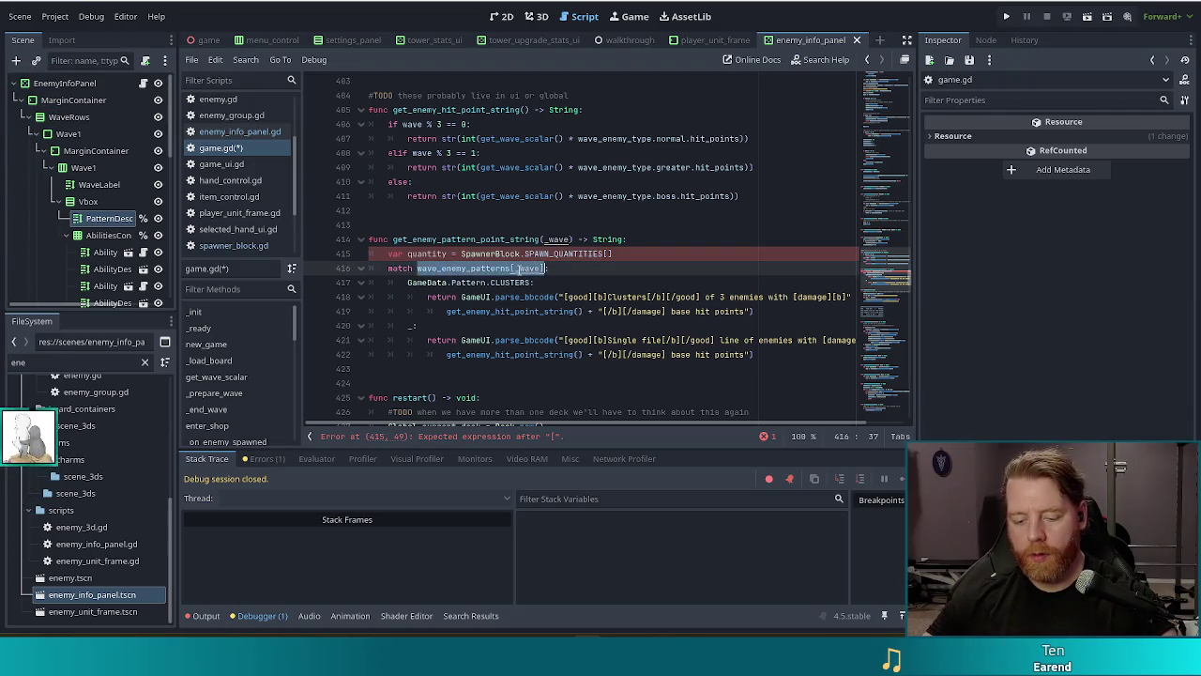
key("ctrl+c")
left_click(608, 253)
key("ctrl+v")
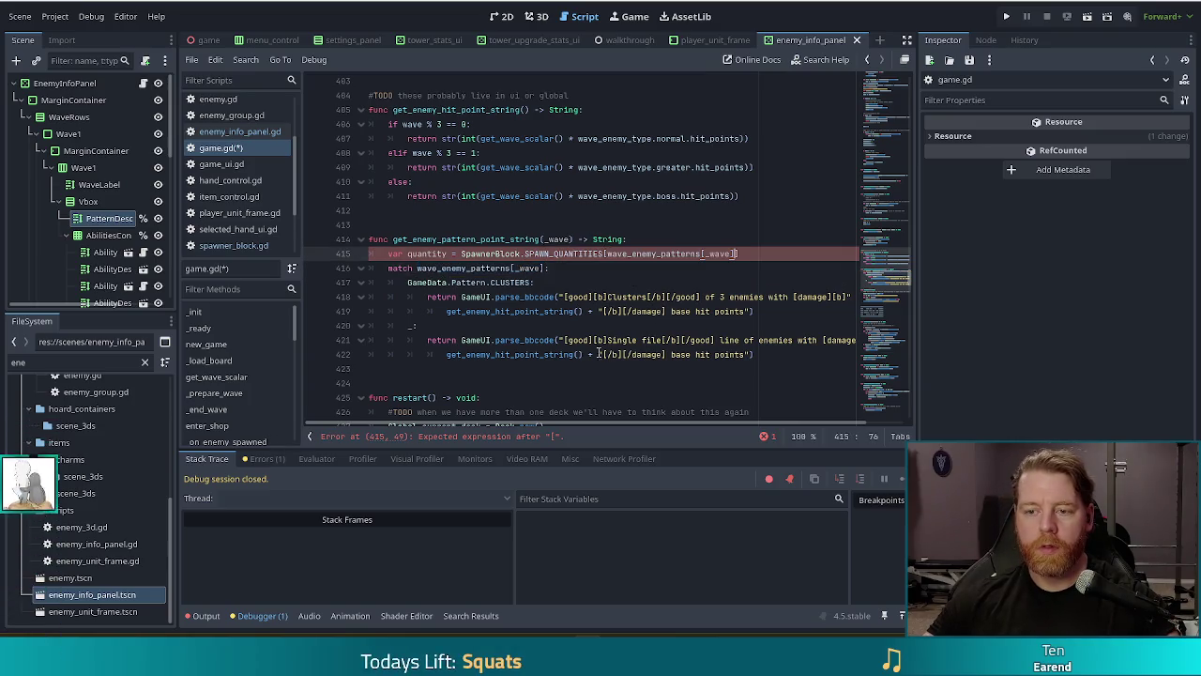
key("End")
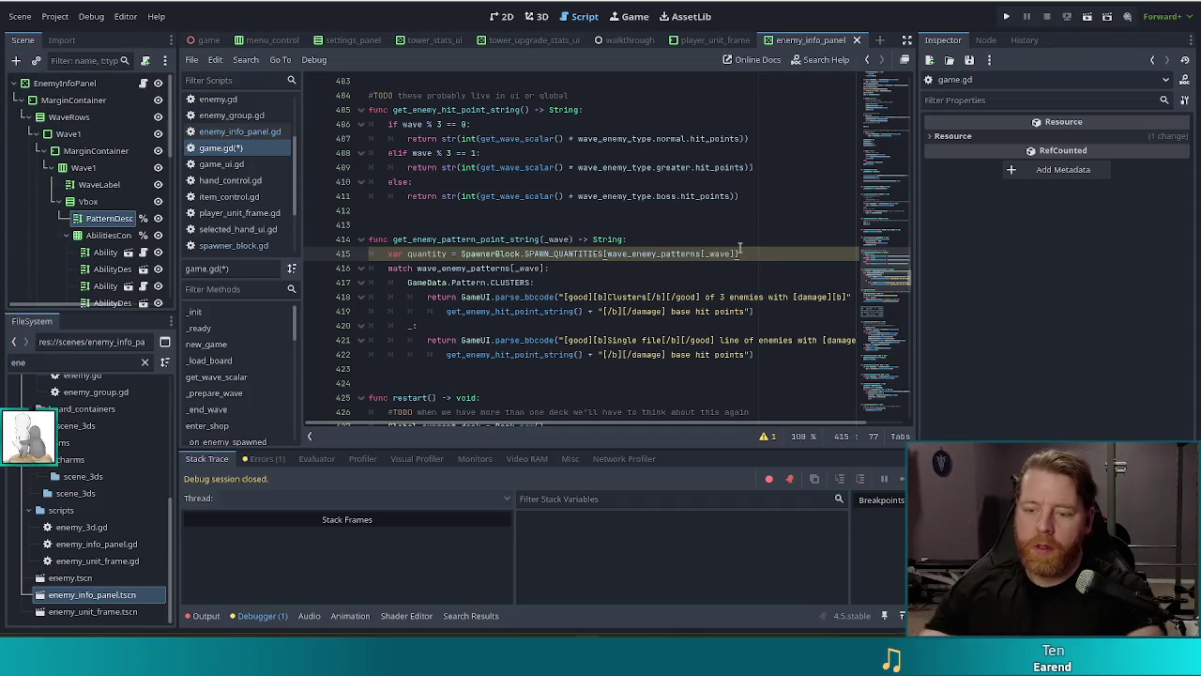
Start an if condition on new line 416 with wave_enemy_patterns[_wave] ==.
key("Return")
type("if")
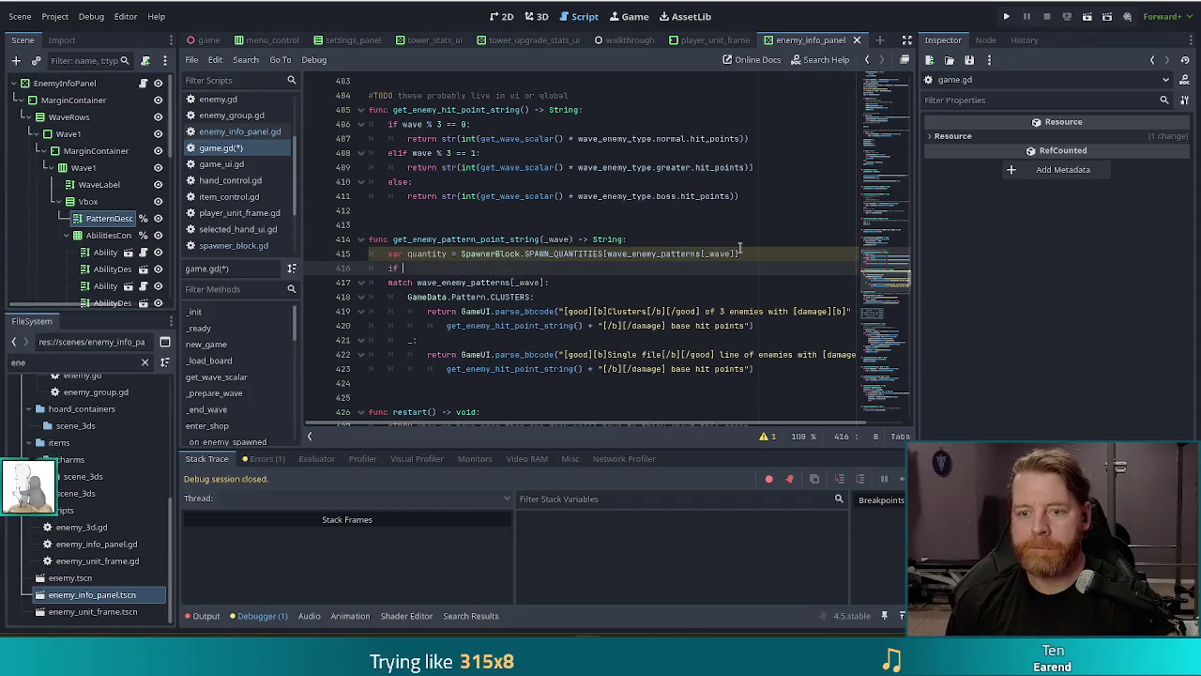
left_click(608, 253)
left_click_drag(608, 253, 740, 254)
left_click(462, 269)
key("ctrl+v")
type("==")
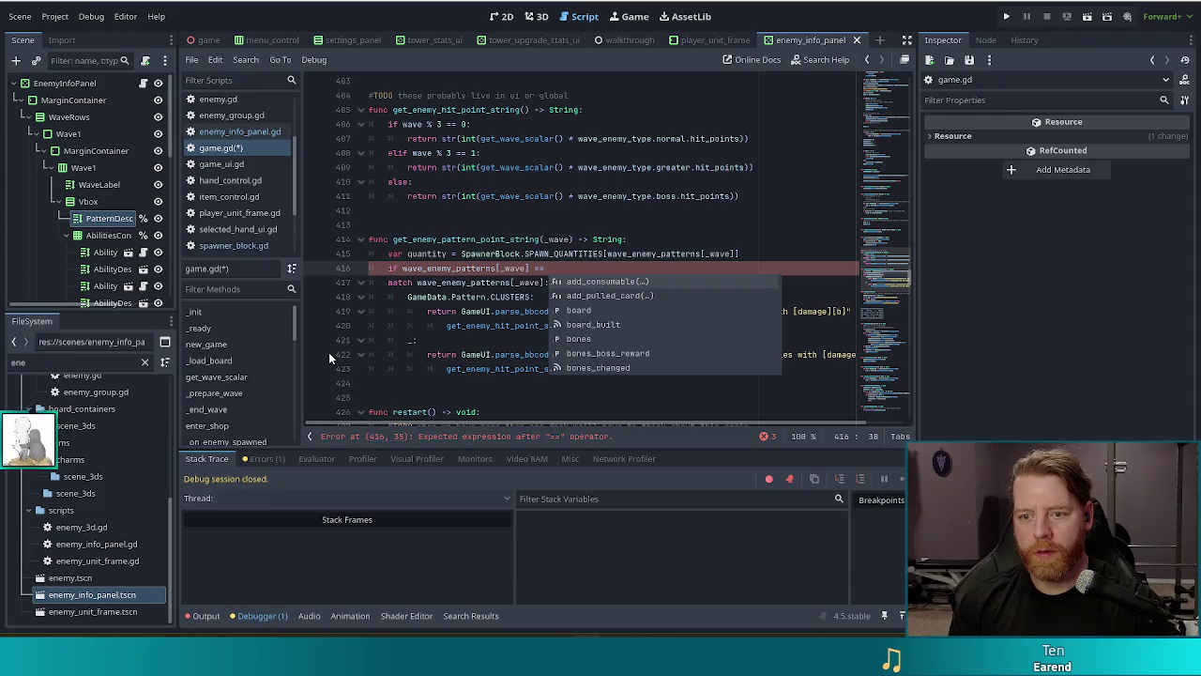
left_click(227, 130)
left_click(226, 149)
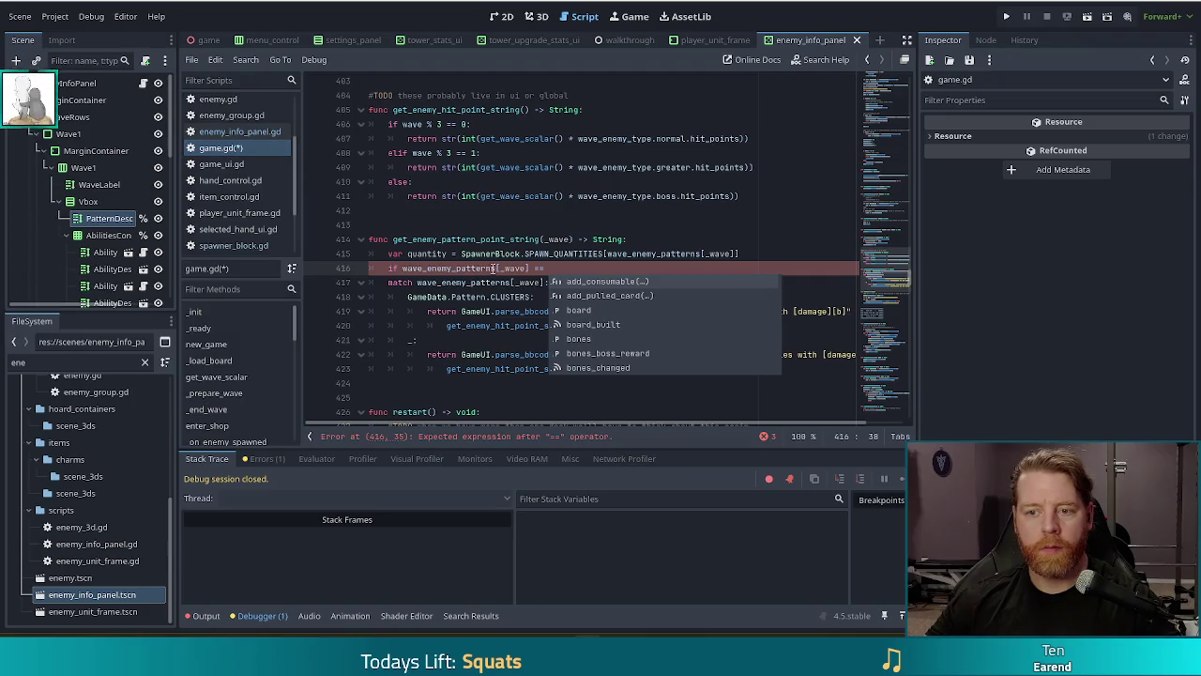
left_click(688, 254)
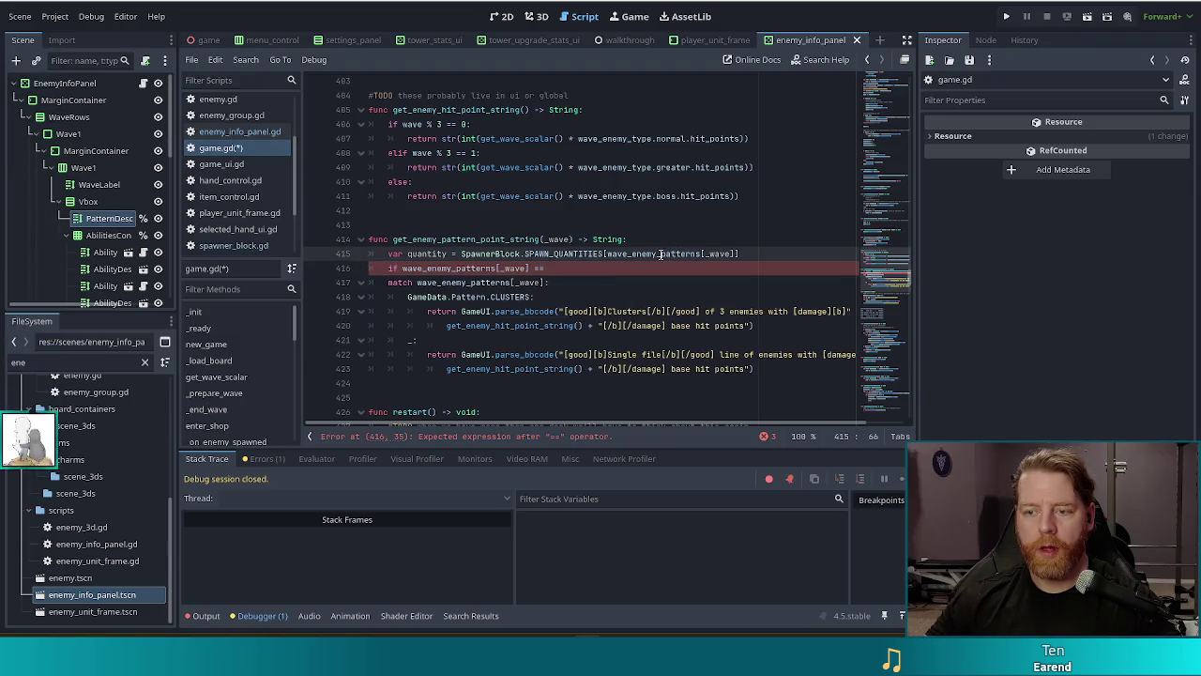
left_click(570, 267)
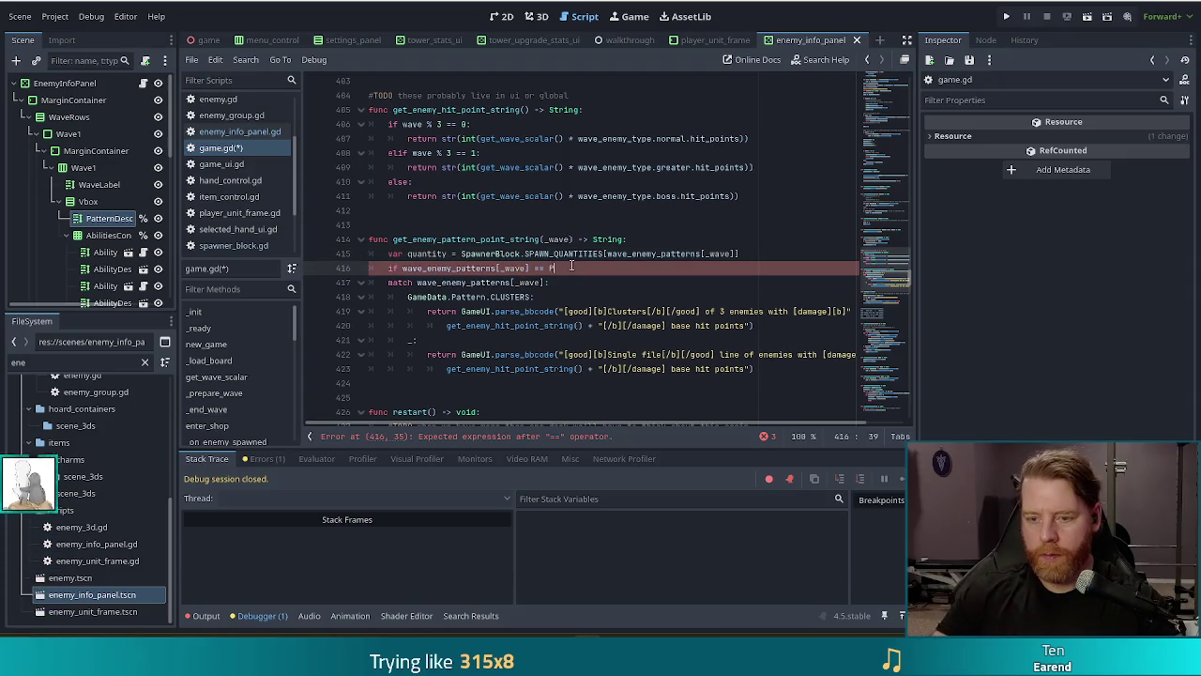
Compare against GameData.Pattern.SINGLE_FILE and close the if condition with ':'.
type("Global.")
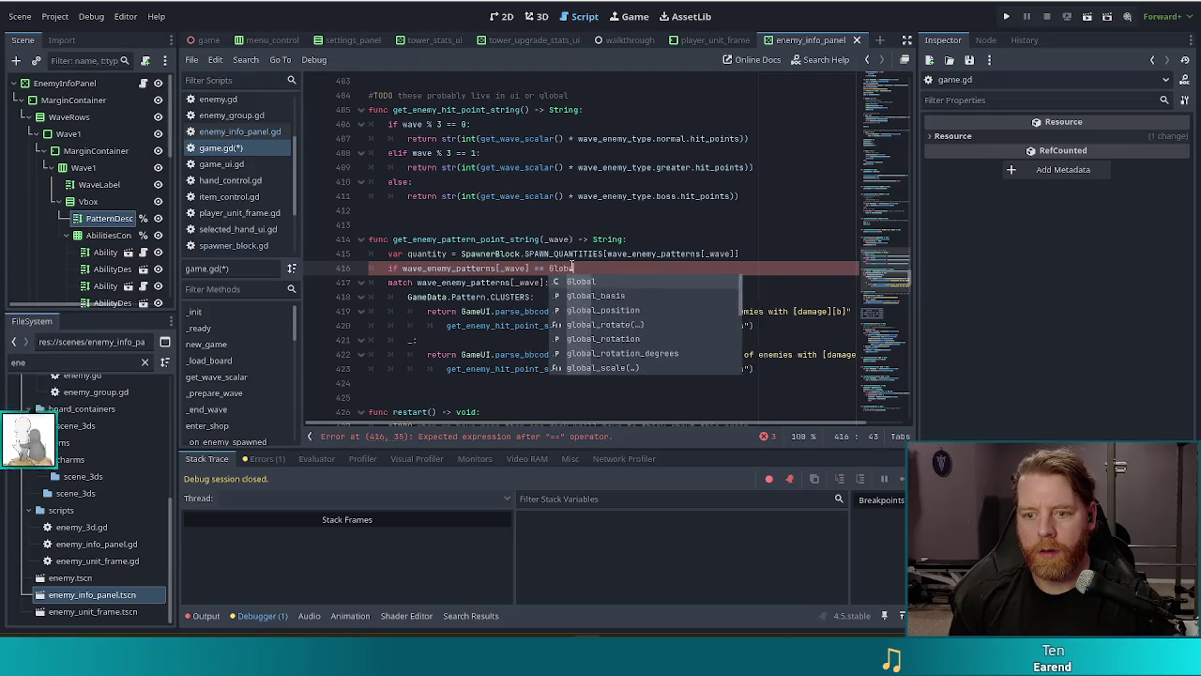
key("BackSpace")
key("BackSpace")
key("BackSpace")
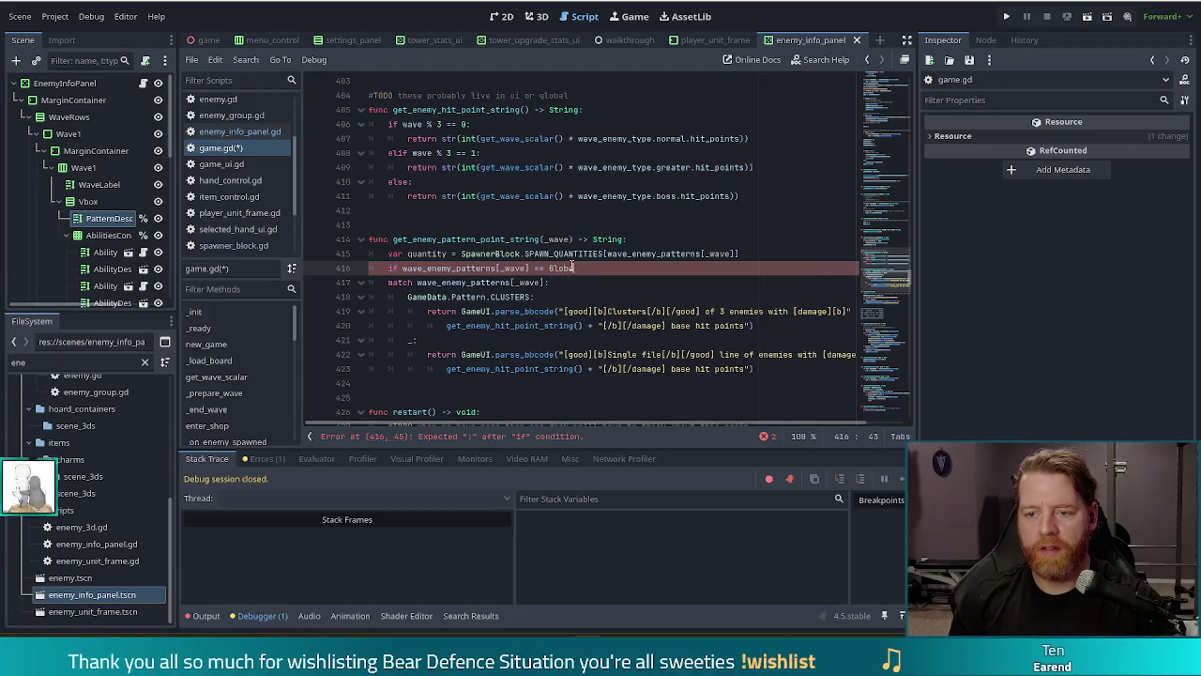
key("BackSpace")
key("BackSpace")
type("Spa")
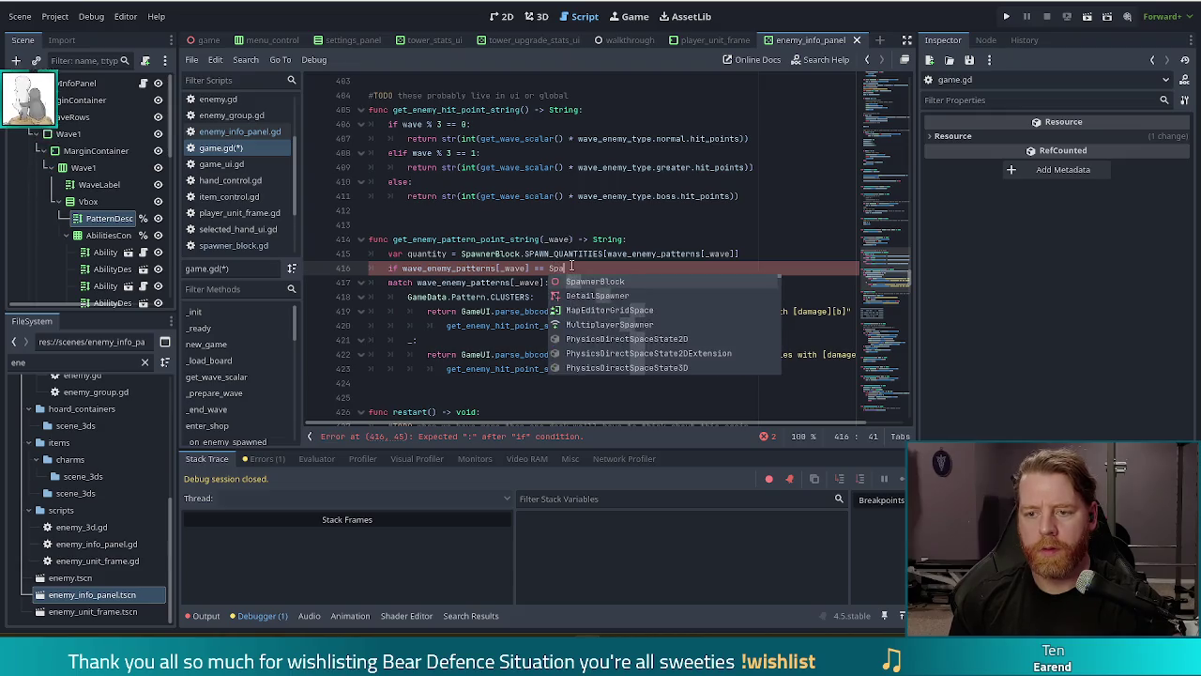
type("wnerBlock.pap")
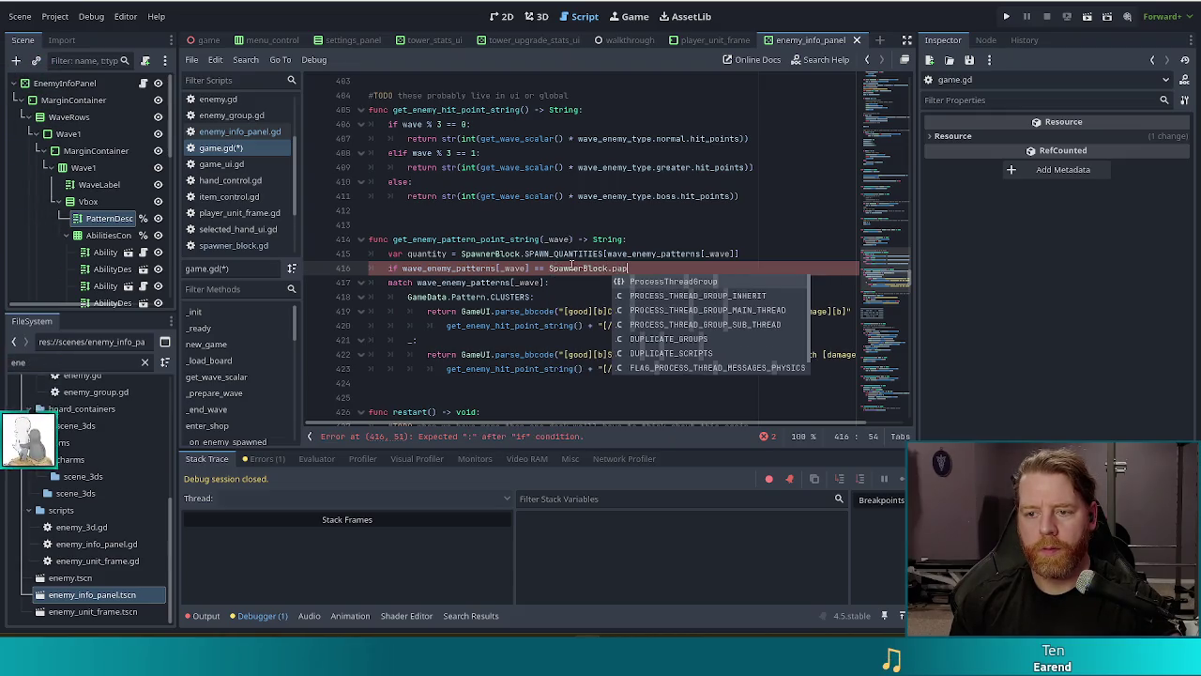
key("BackSpace")
type("tt")
key("BackSpace")
key("BackSpace")
key("BackSpace")
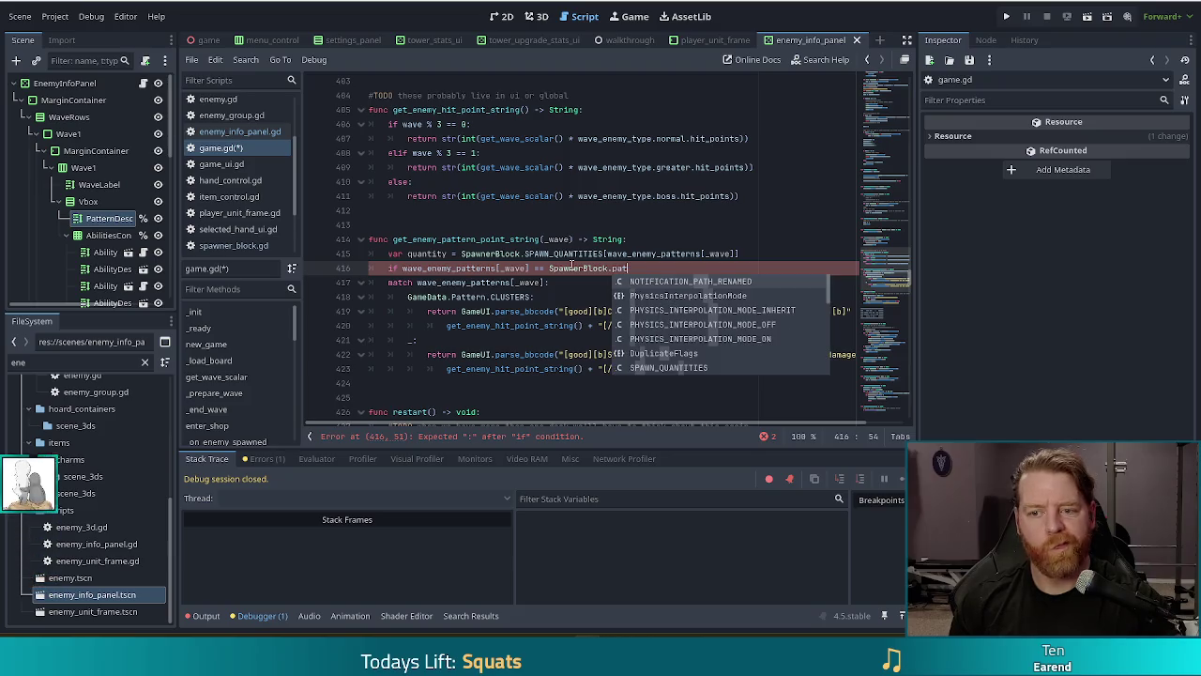
key("BackSpace")
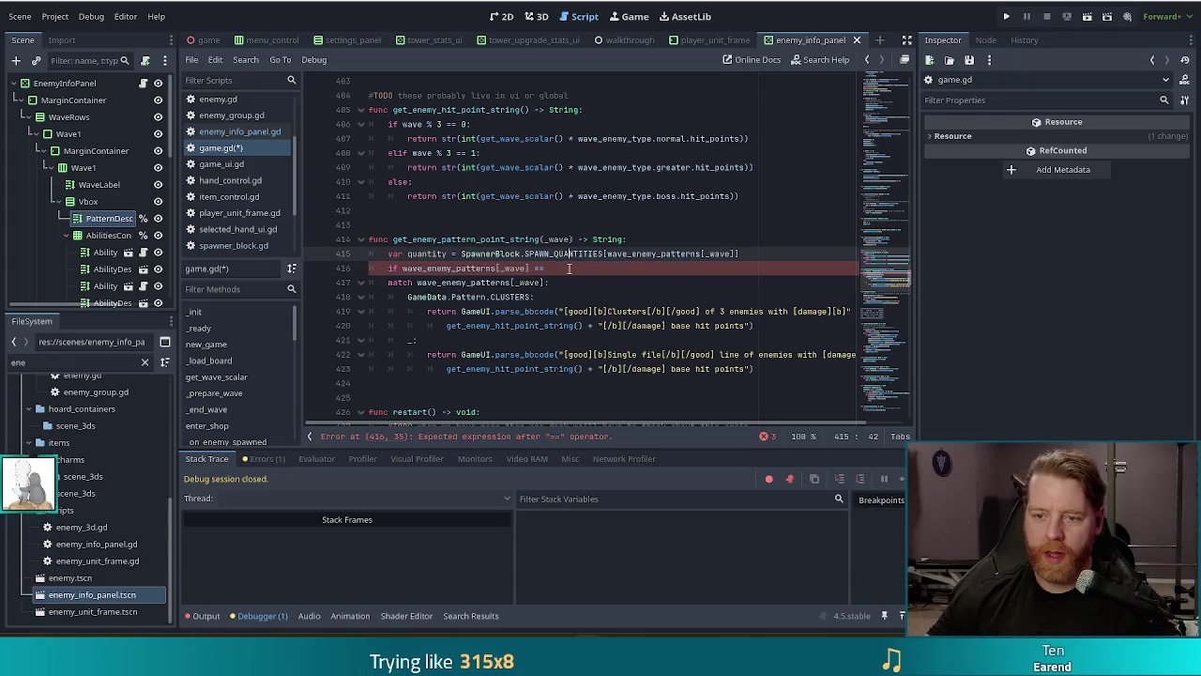
type("GameData.Pa")
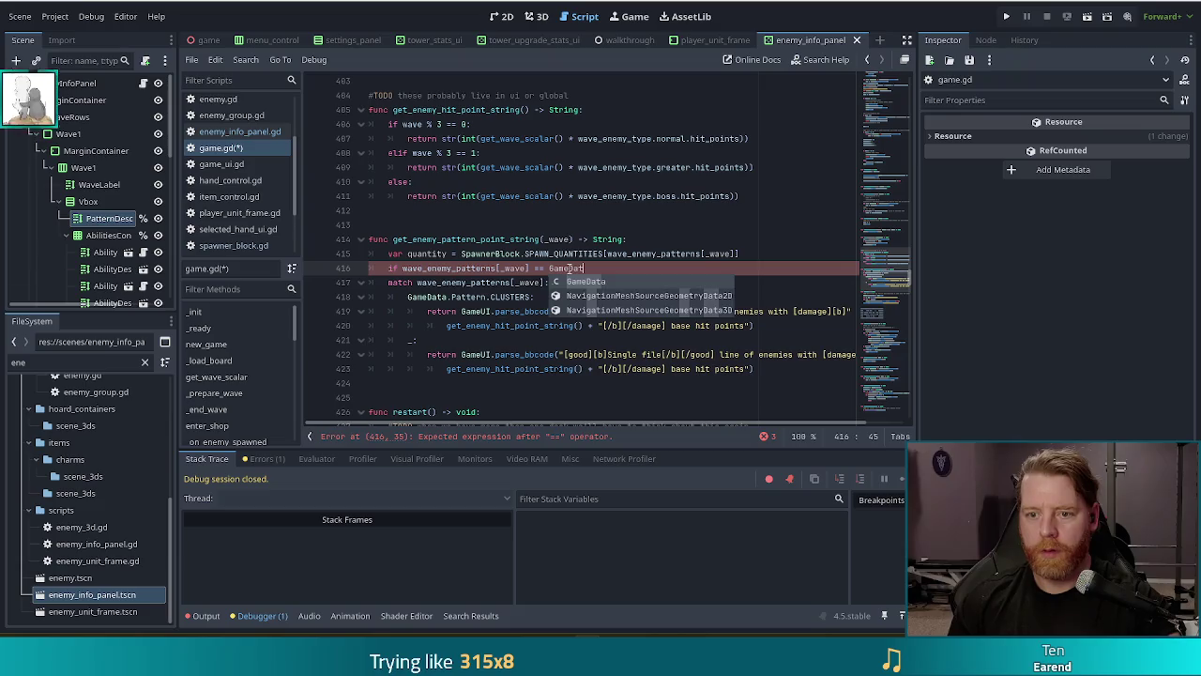
key("Return")
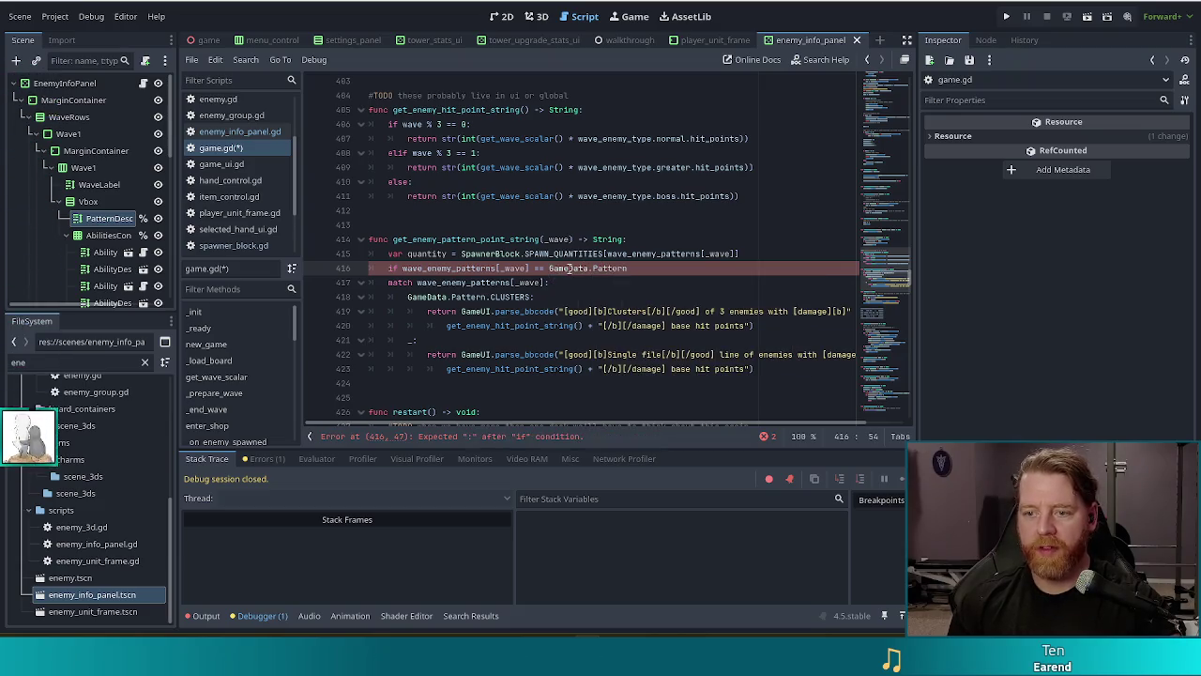
type(".")
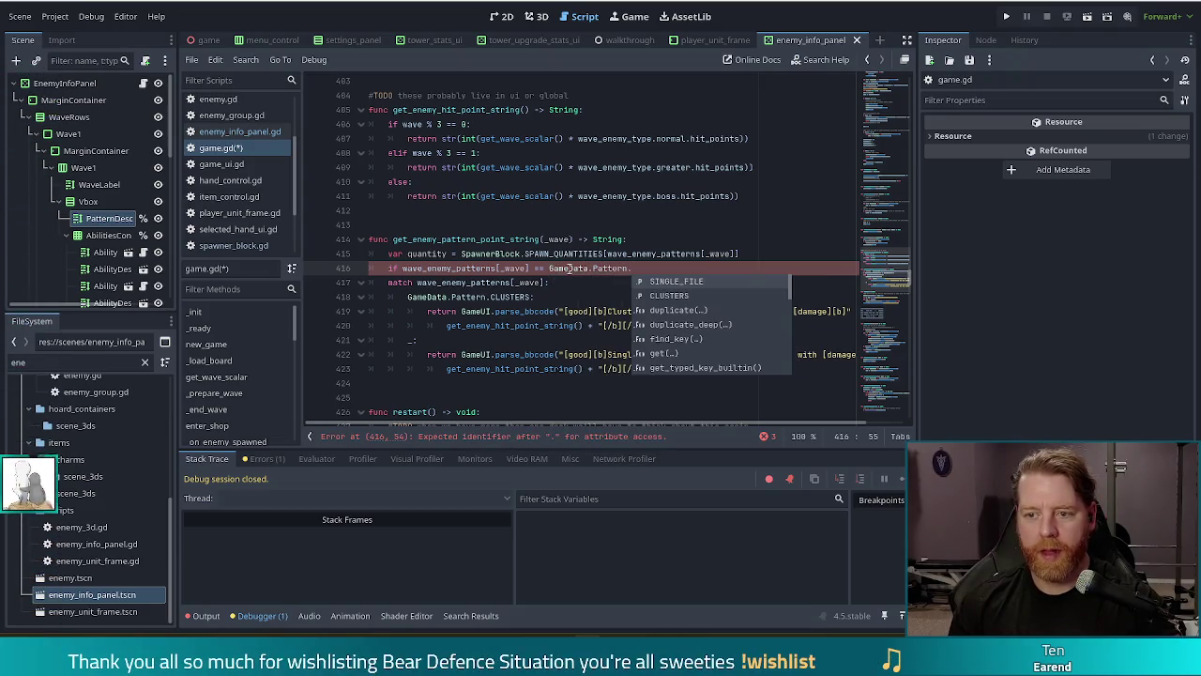
key("Return")
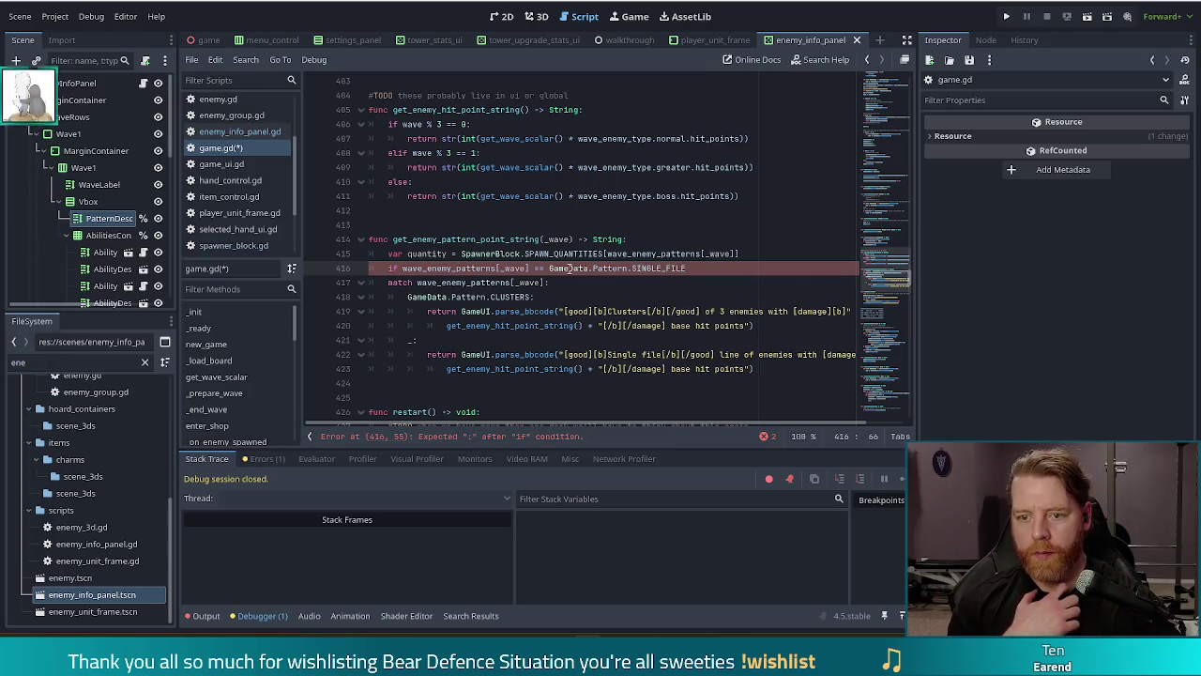
type(":")
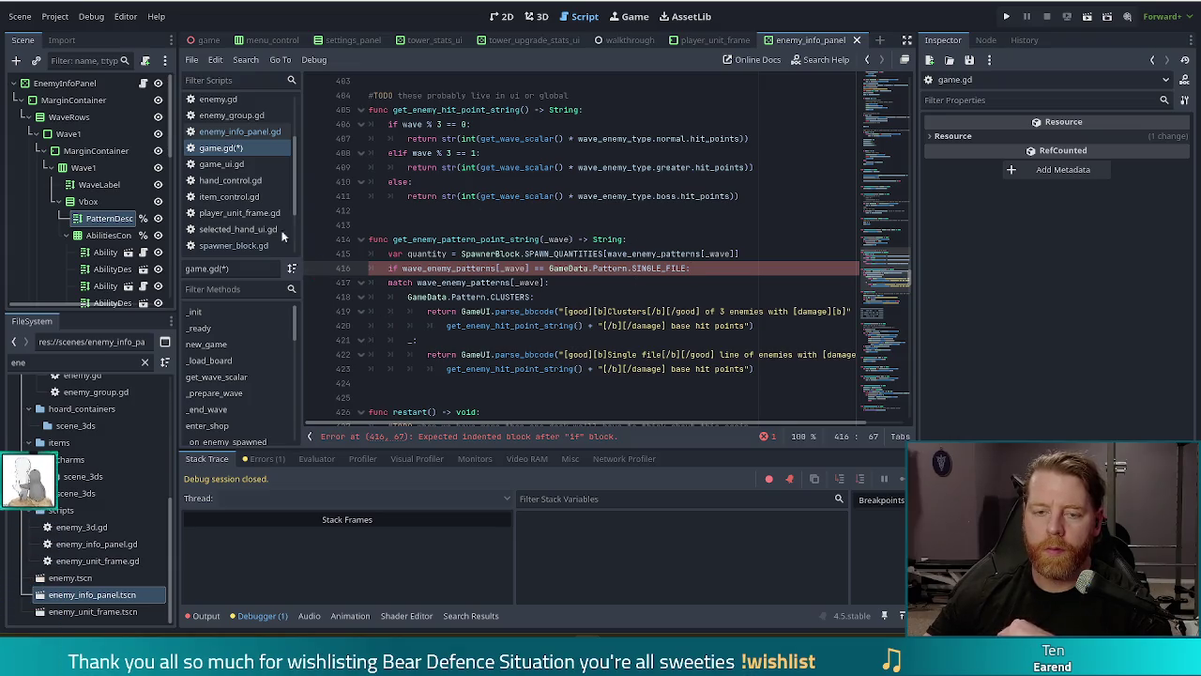
left_click_drag(295, 165, 293, 225)
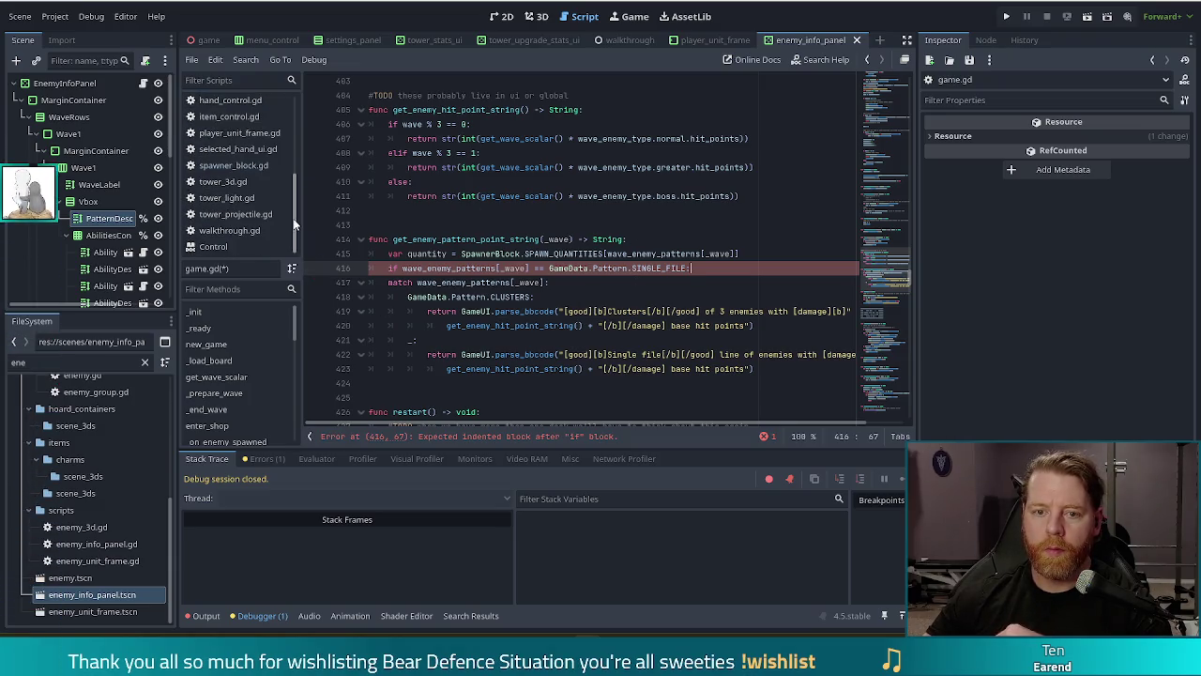
Open spawner_block.gd and jump via the minimap to its final _input handler.
left_click(230, 166)
left_click(882, 307)
scroll(882, 307, "down", 10)
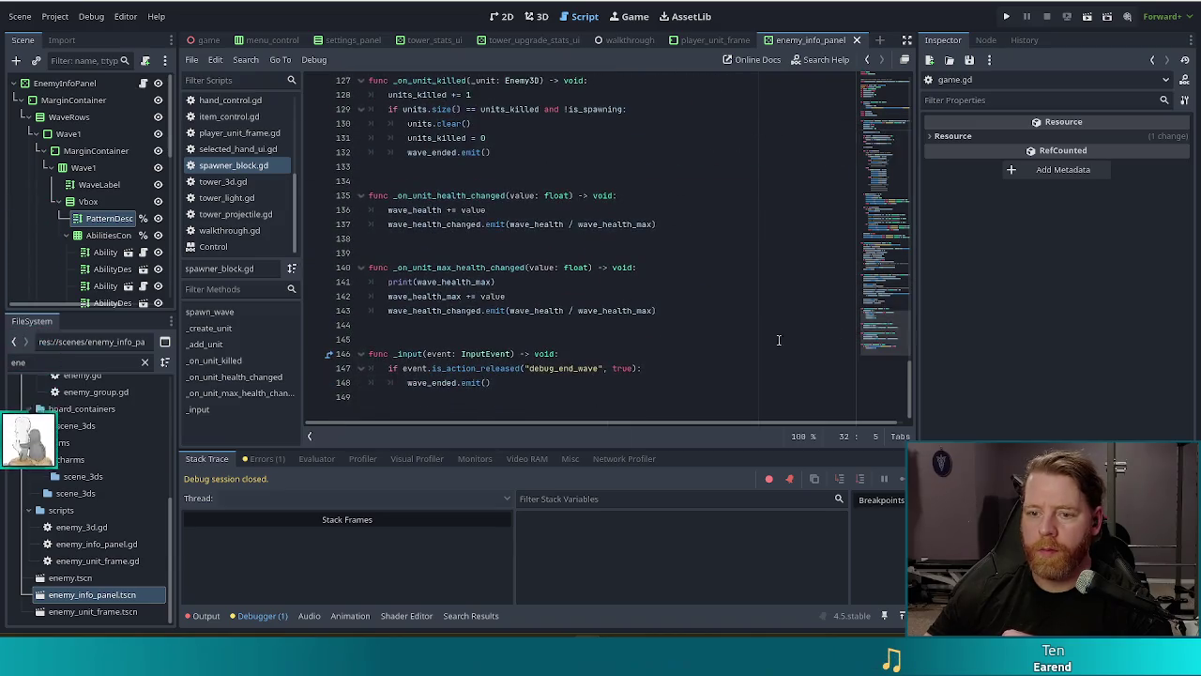
left_click(601, 383)
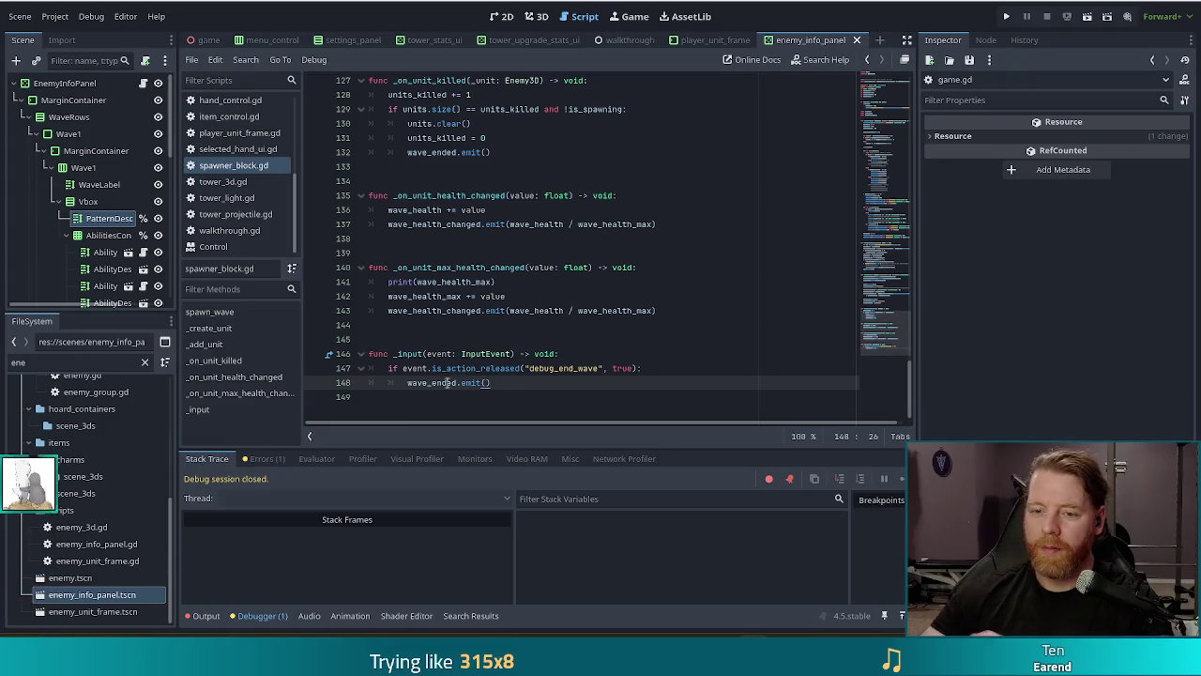
Add 'func get_wave_quantity(wave) -> int:' below the last function and start its indented body.
left_click(526, 401)
key("Return")
key("Return")
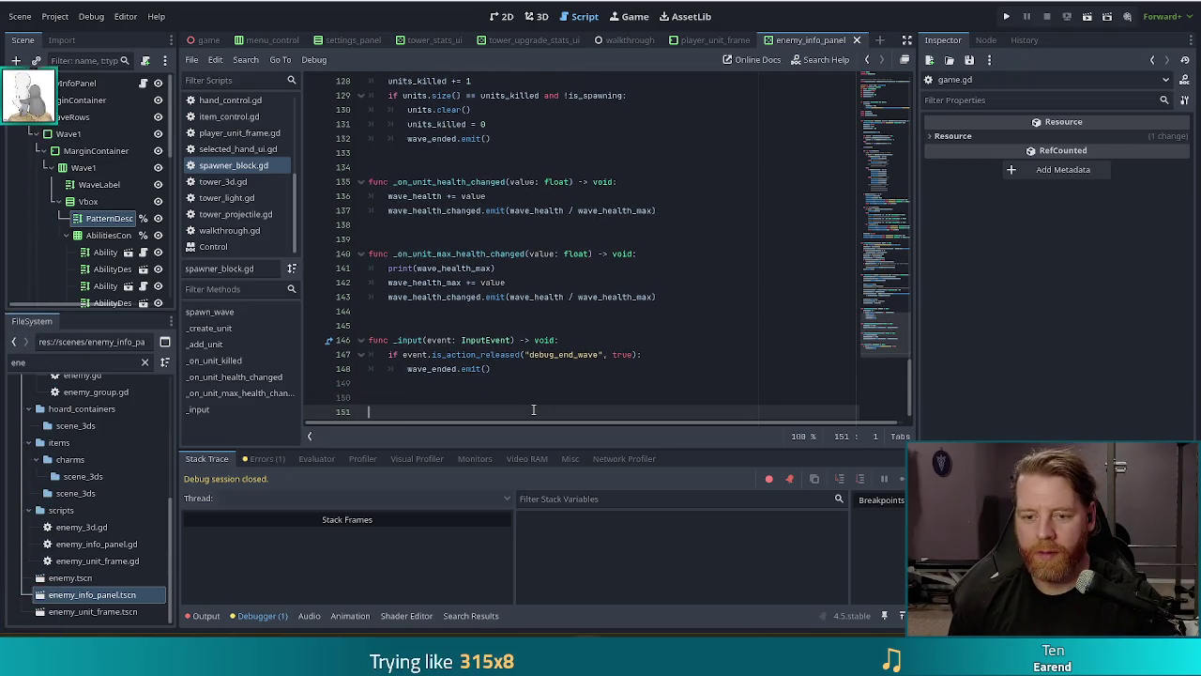
type("funcget")
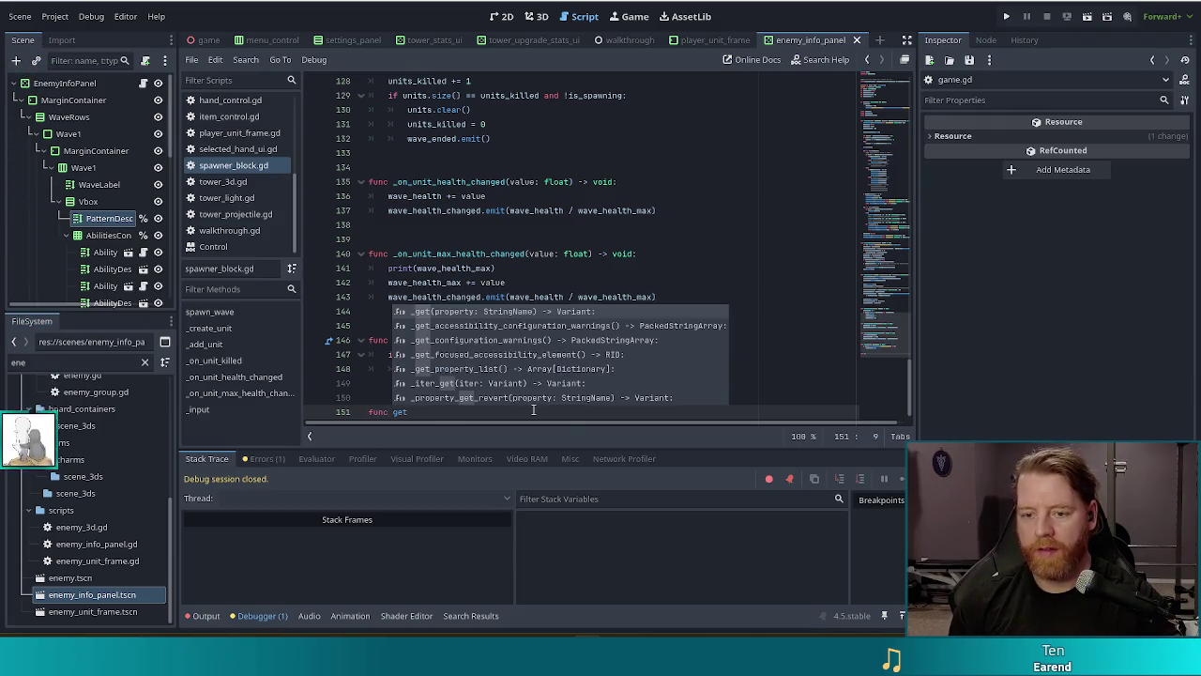
type("_wave")
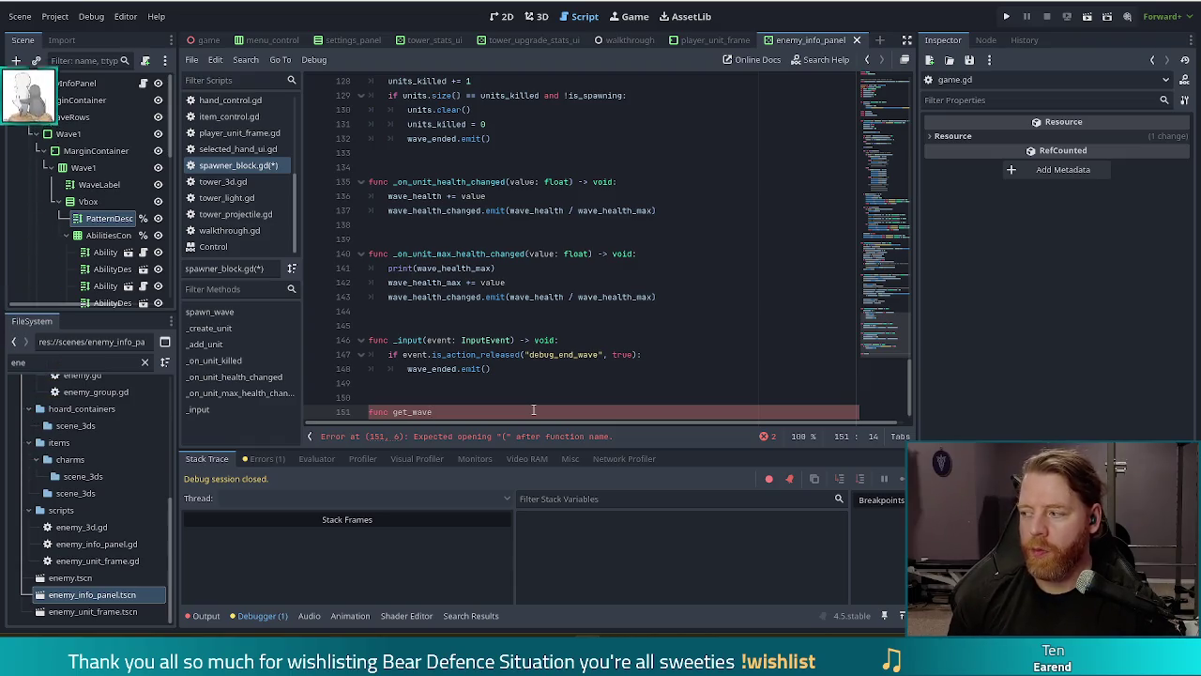
type("_qua")
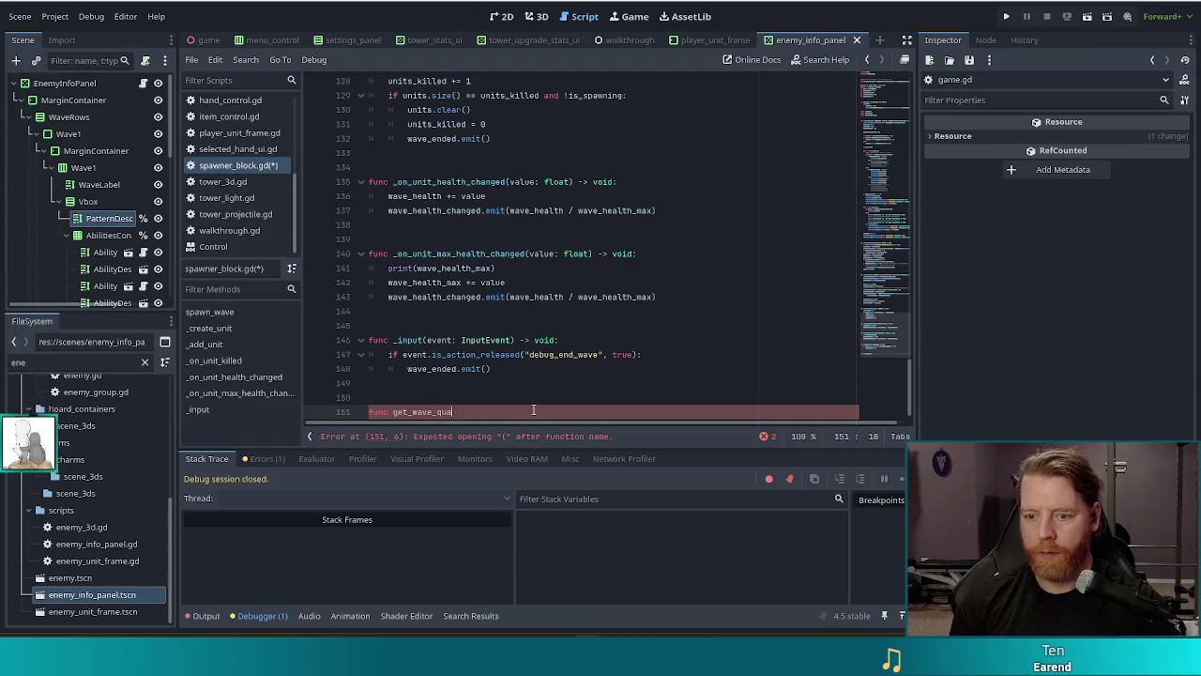
type("ntity(")
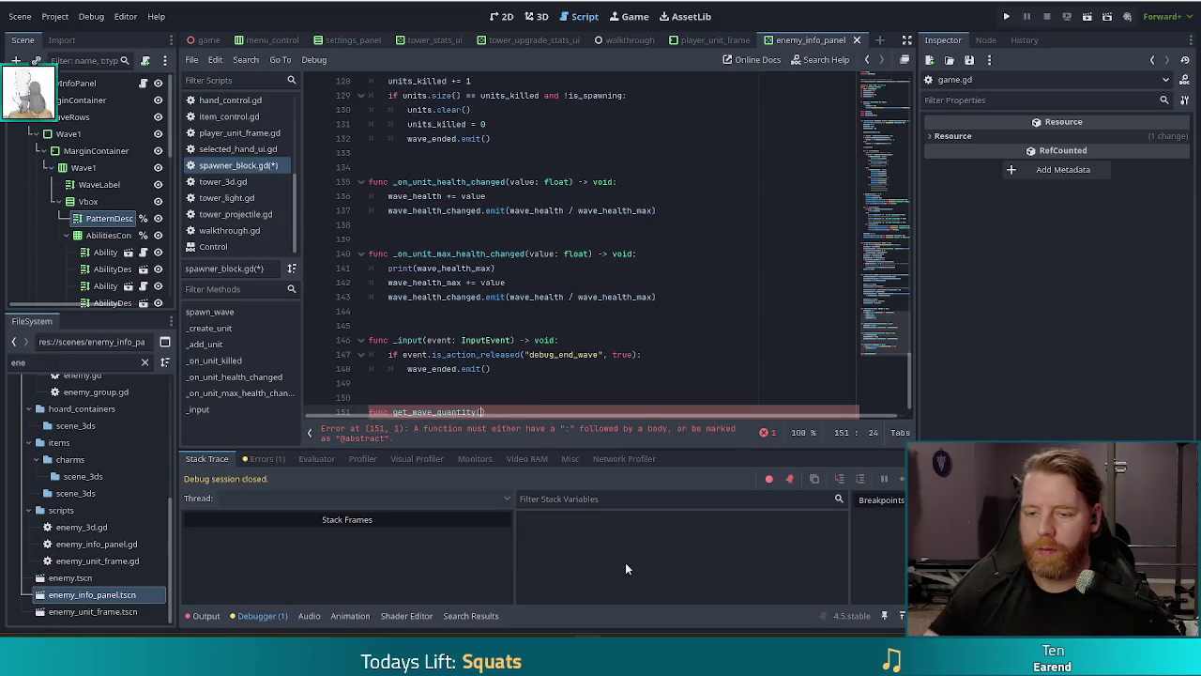
scroll(625, 349, "up", 1)
scroll(624, 354, "down", 1)
type("wave)")
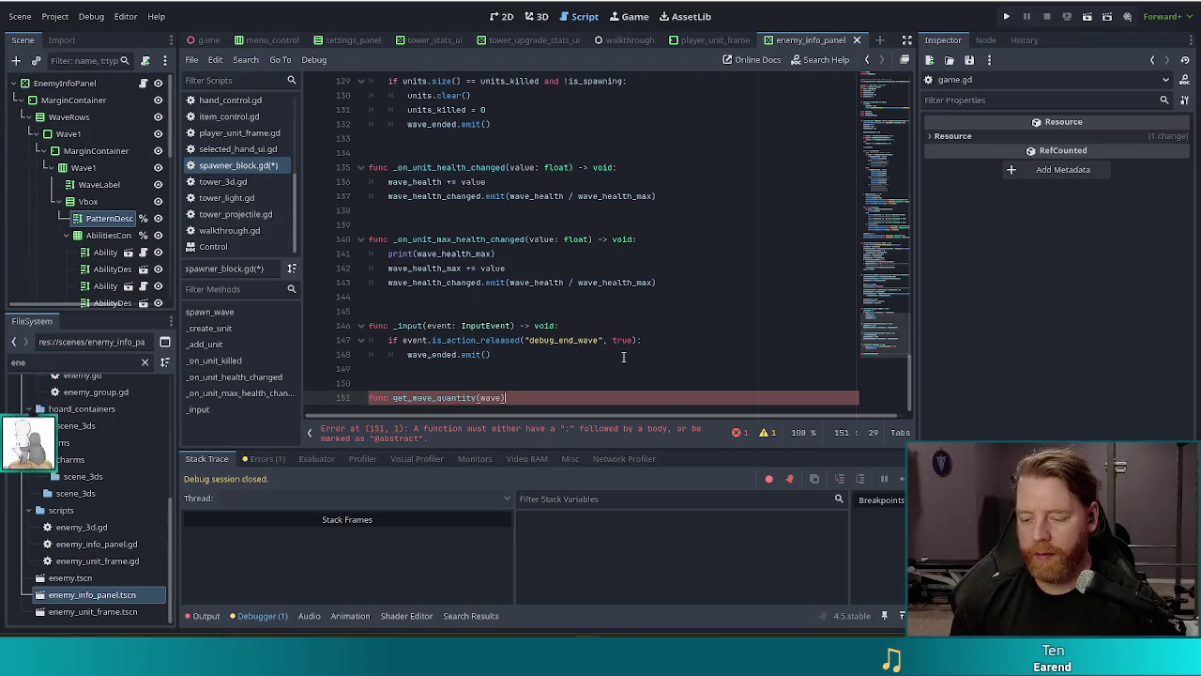
type(" -")
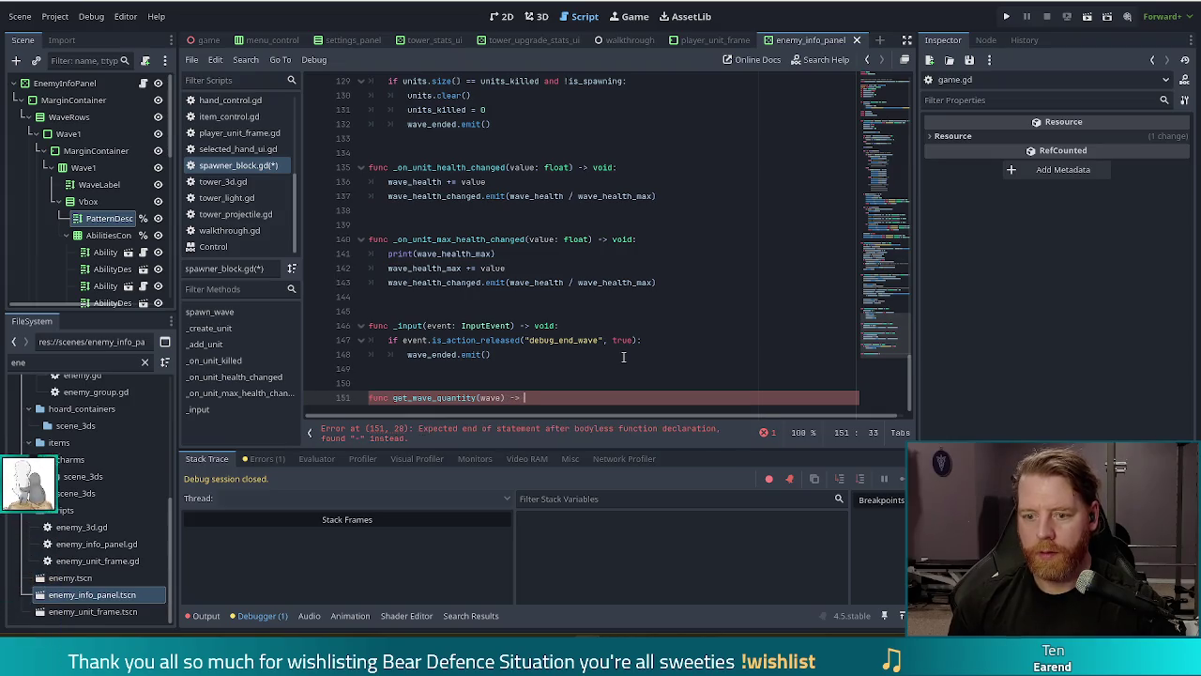
type("> int:")
key("Return")
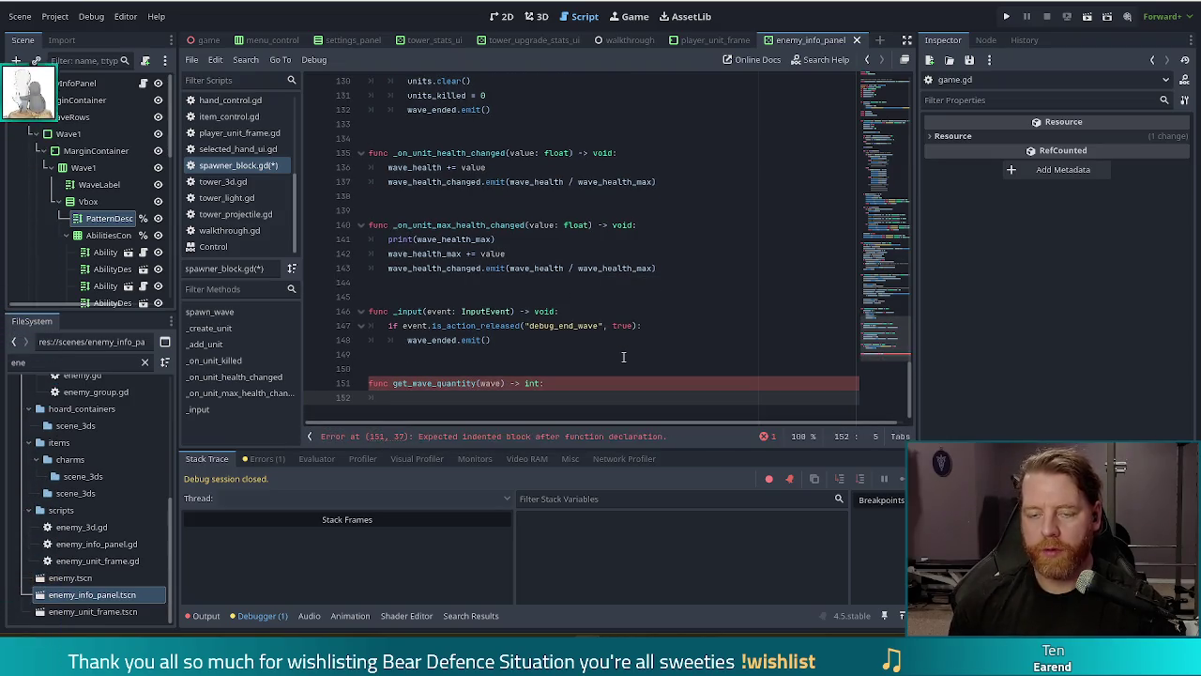
scroll(634, 285, "up", 10)
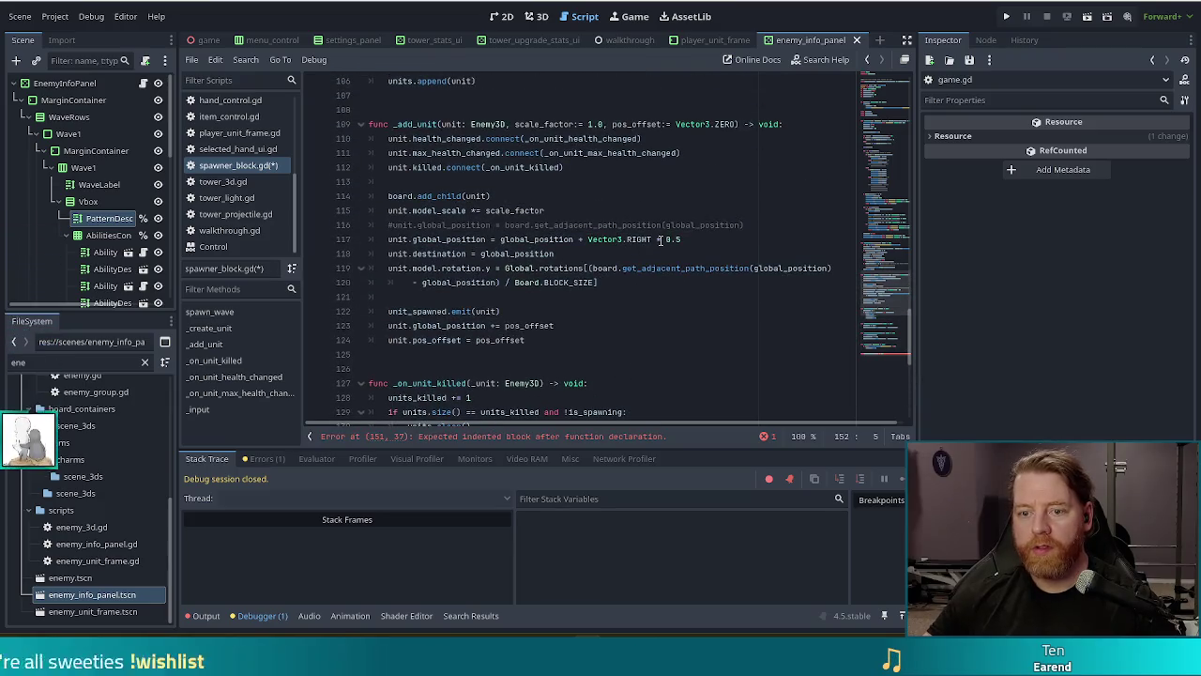
Delete the print(quantity) line from spawn_wave in spawner_block.gd.
scroll(662, 239, "up", 12)
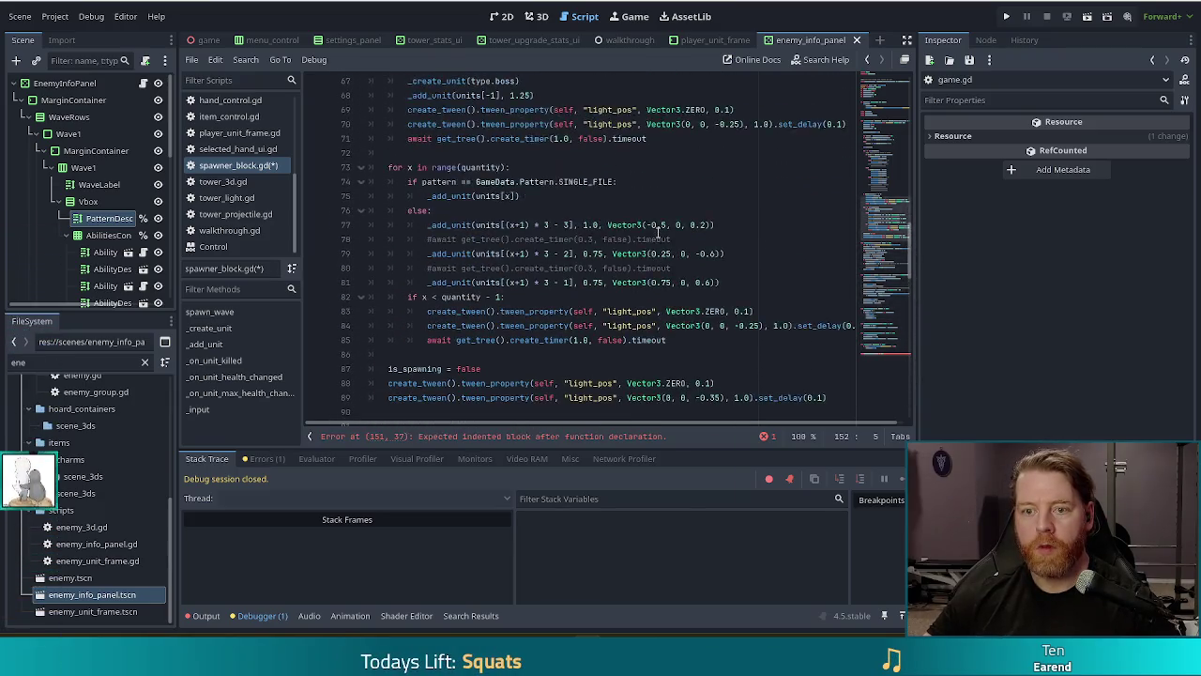
scroll(640, 201, "up", 7)
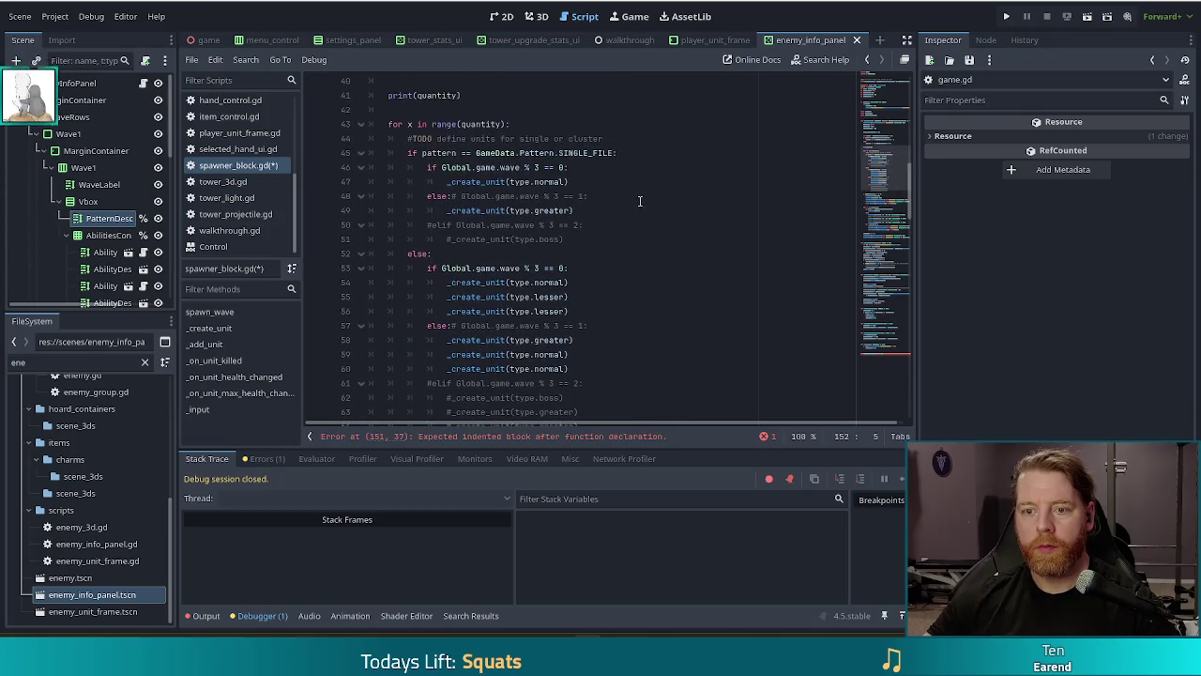
scroll(658, 209, "up", 5)
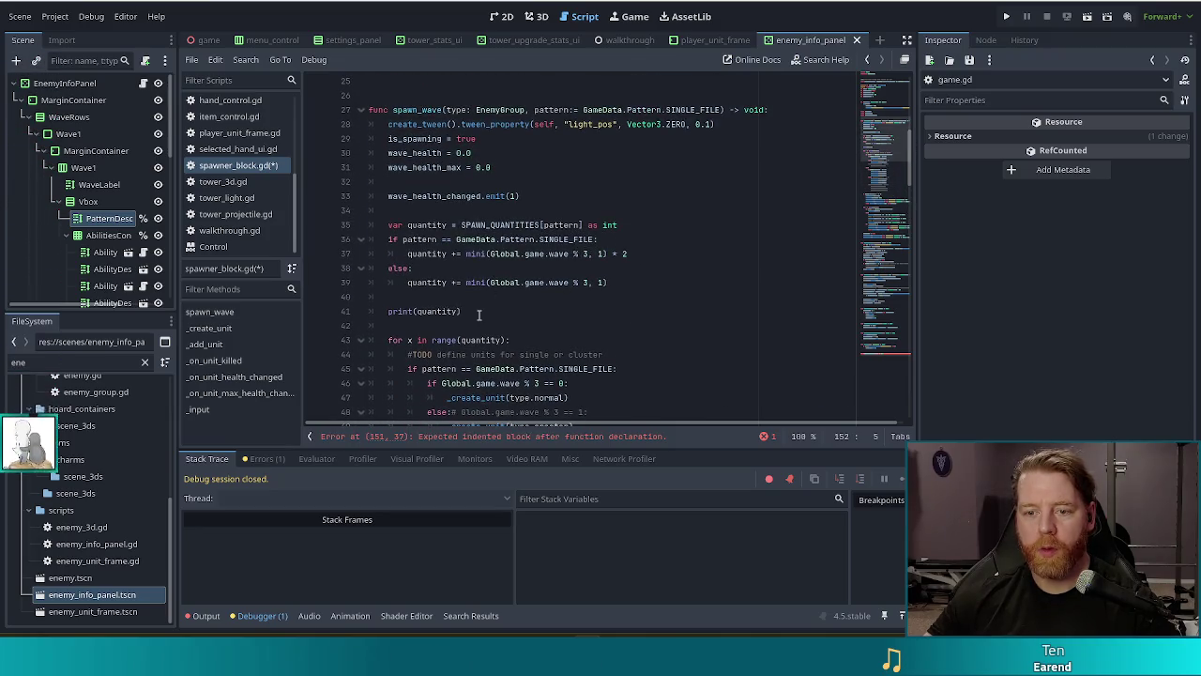
left_click_drag(614, 311, 614, 299)
key("BackSpace")
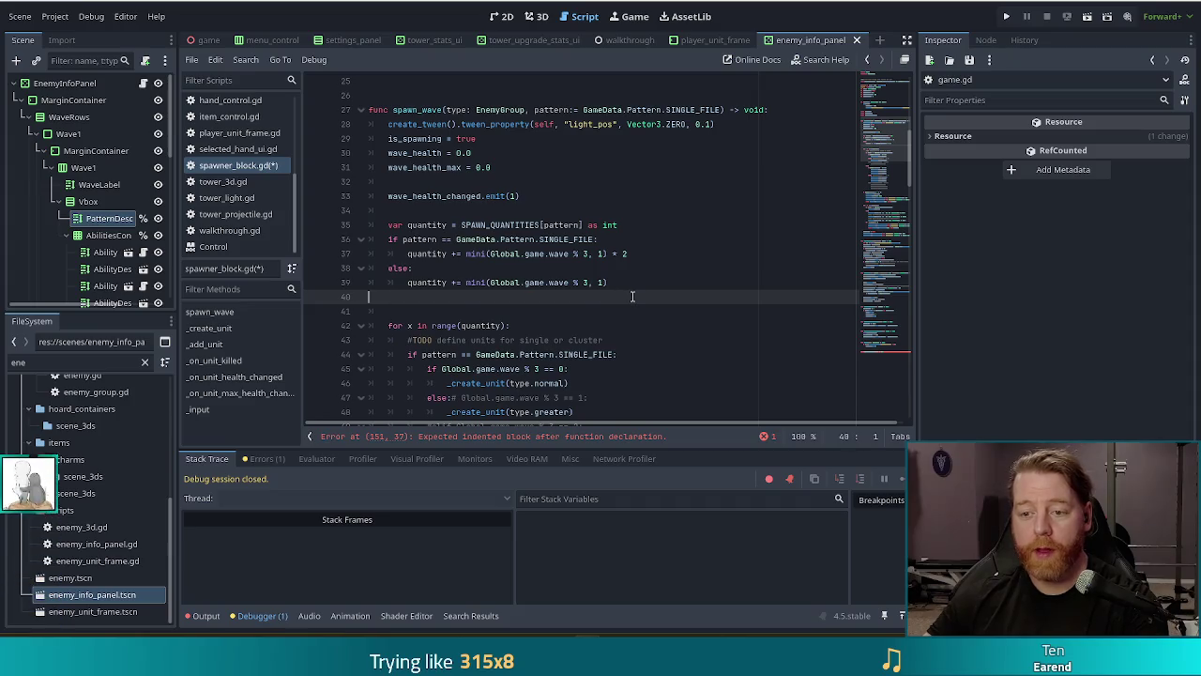
key("BackSpace")
mouse_move(624, 283)
left_mouse_down()
mouse_move(404, 274)
mouse_move(386, 225)
left_mouse_up()
key("ctrl+c")
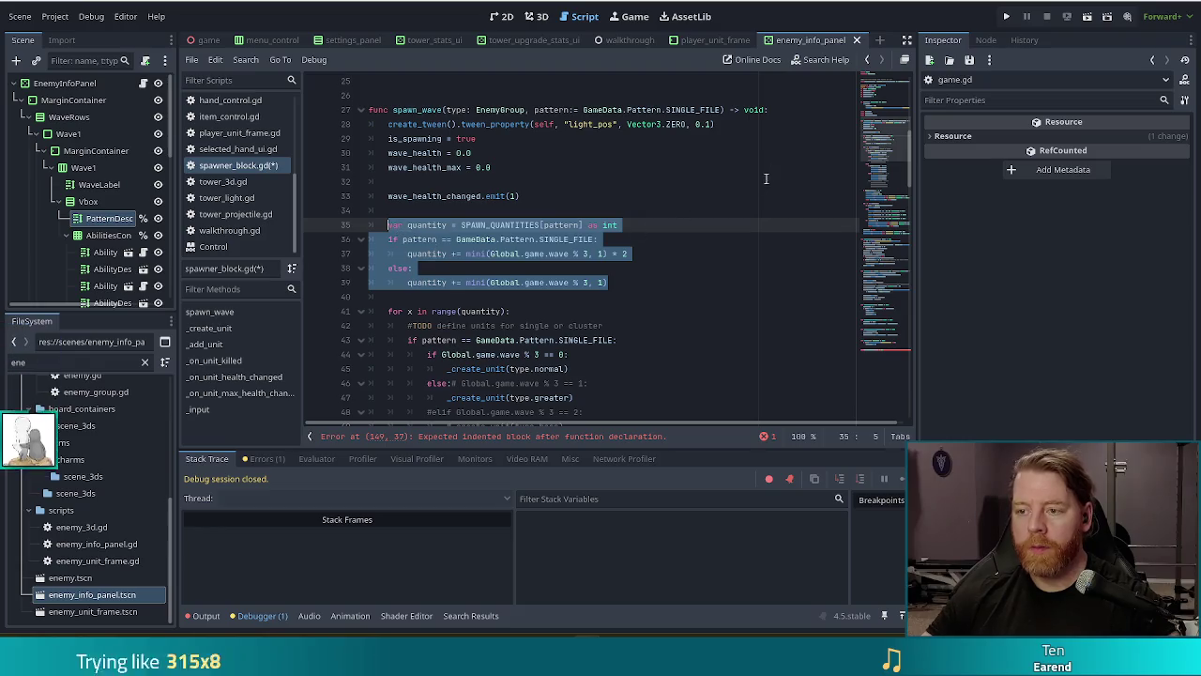
left_click(870, 380)
left_click(463, 403)
key("ctrl+v")
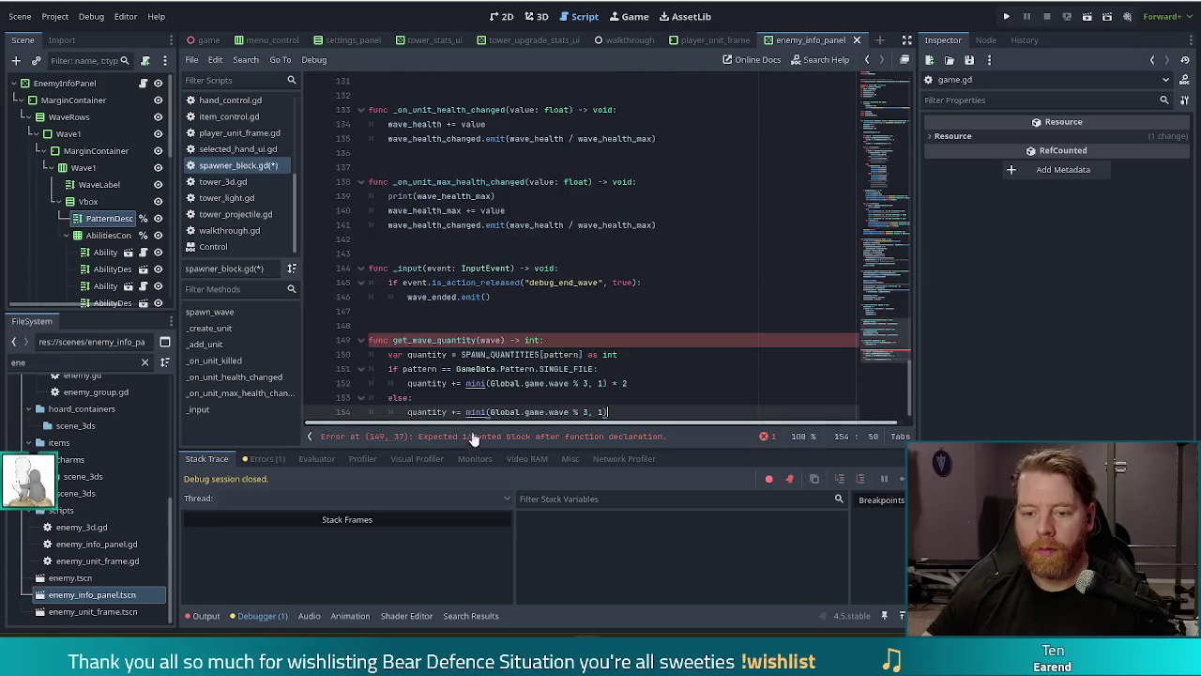
left_click(508, 340)
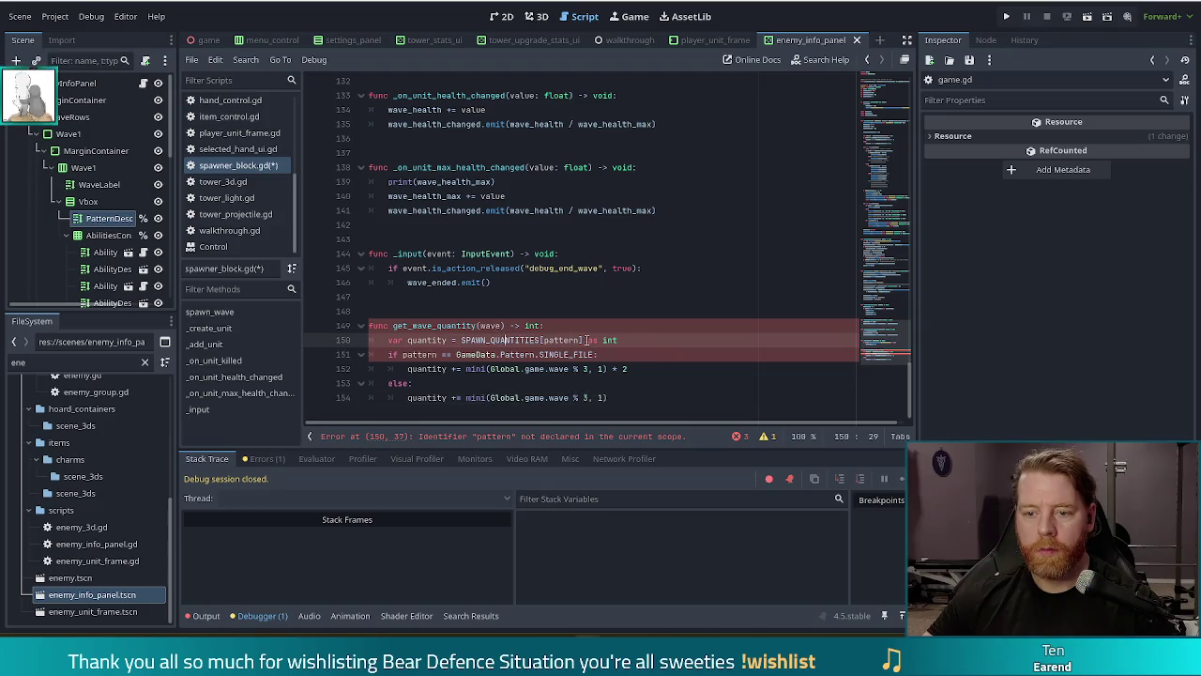
left_click(563, 344)
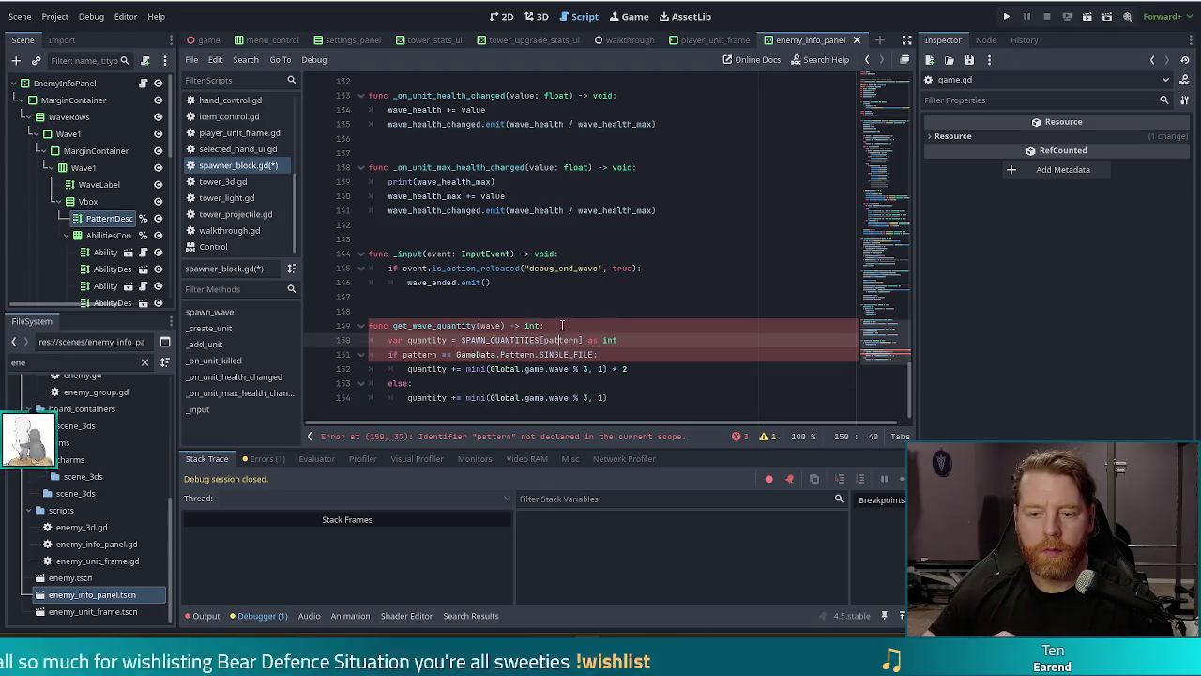
left_click(557, 325)
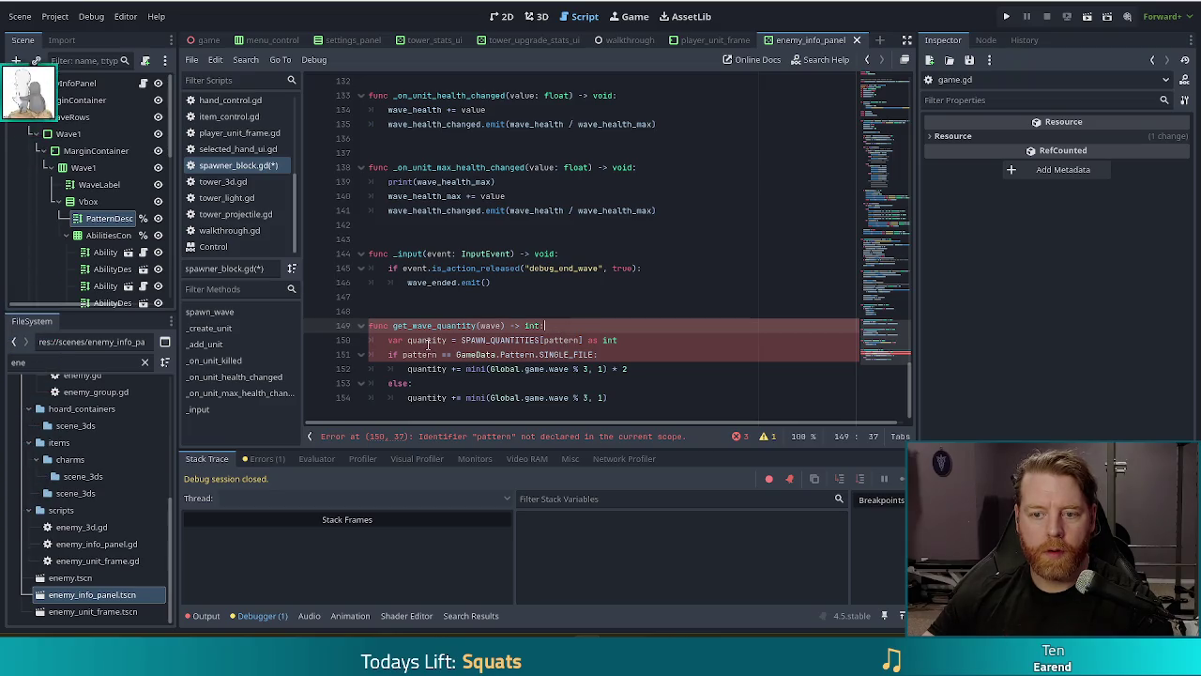
double_click(561, 340)
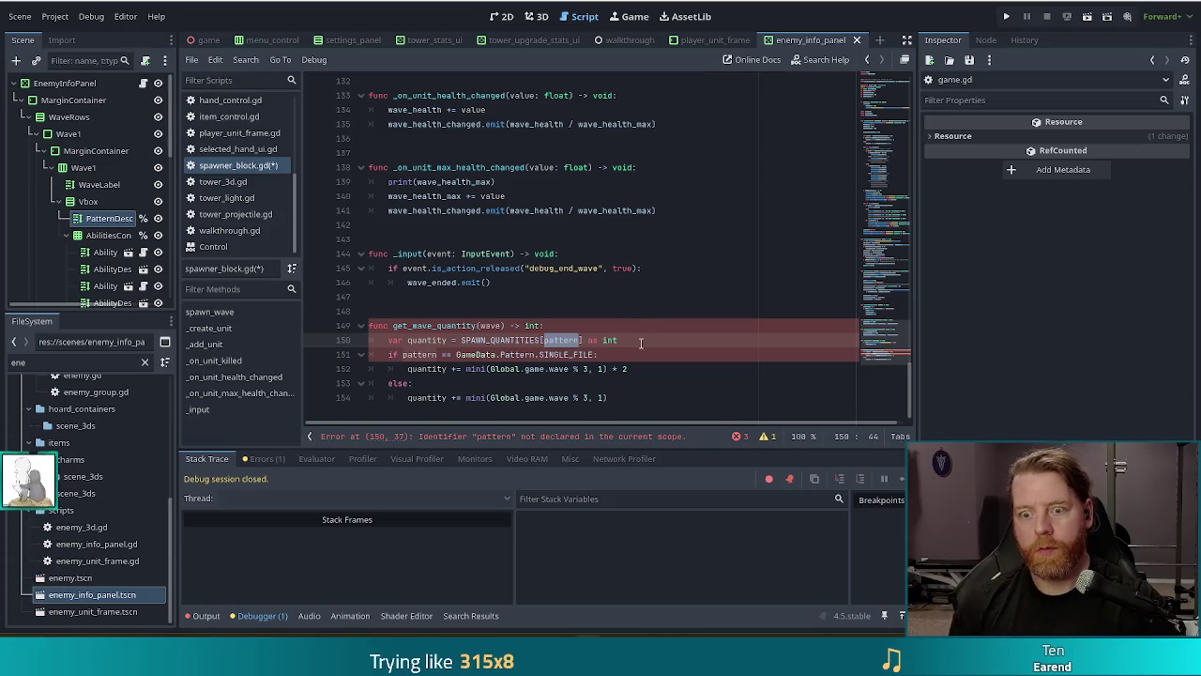
left_click(641, 326)
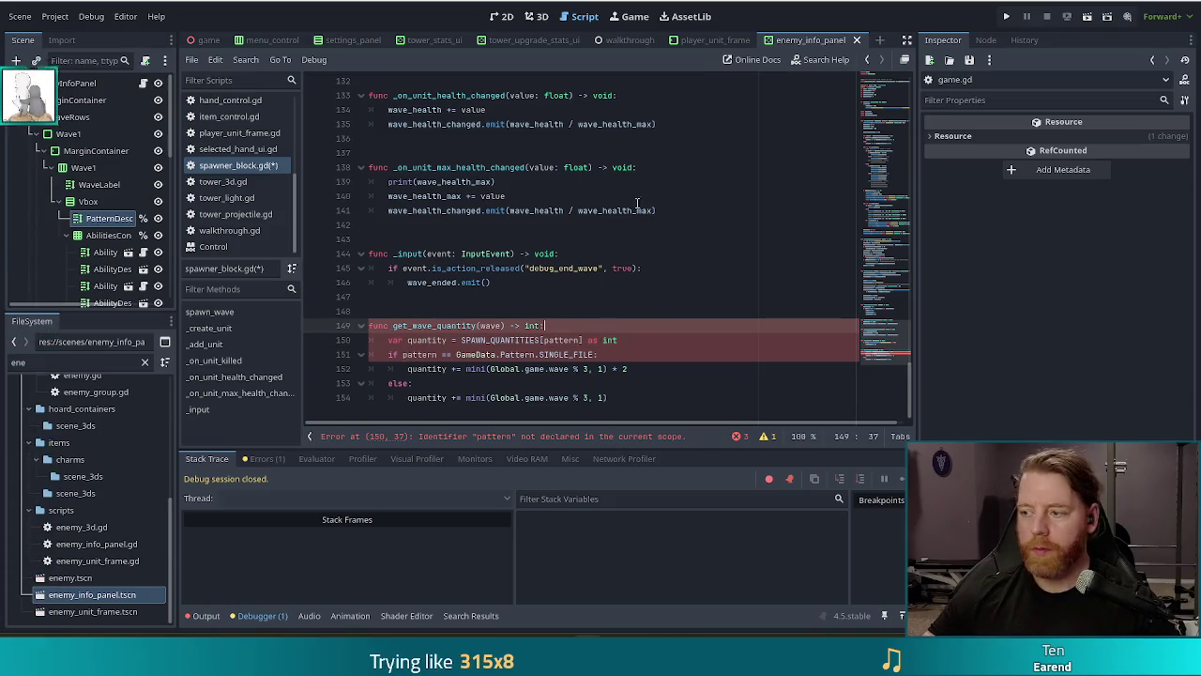
Return to spawn_wave's quantity logic and select 'pattern' to find its declaration on line 27.
scroll(641, 225, "up", 4)
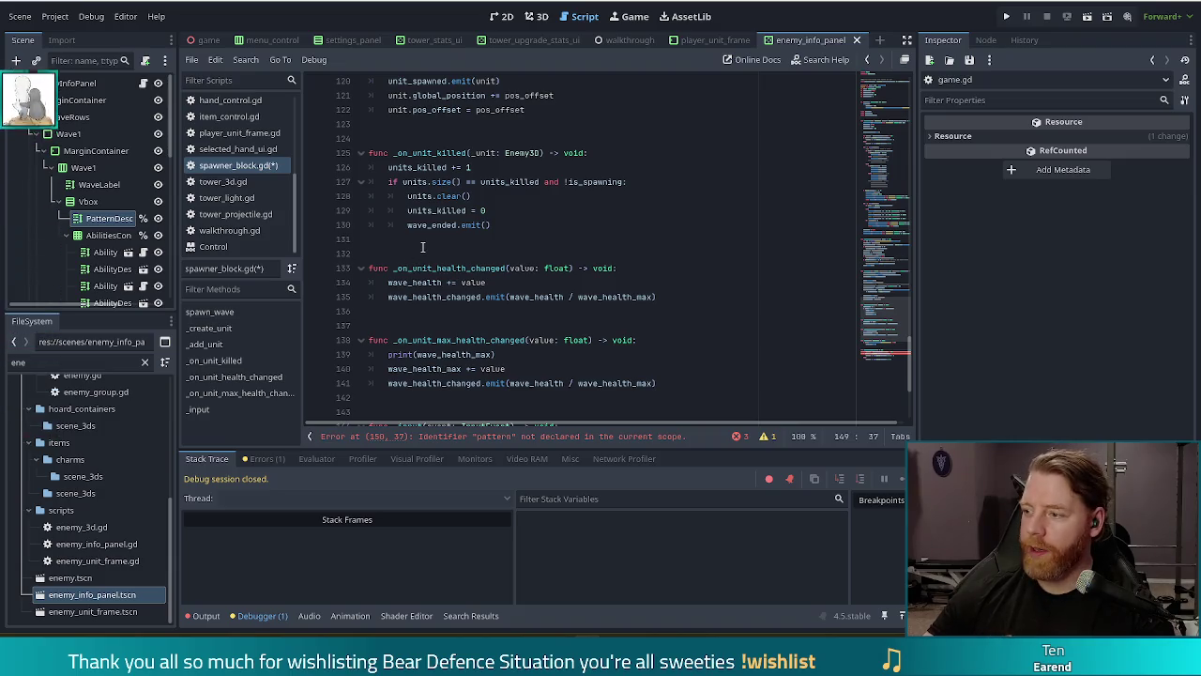
scroll(584, 261, "up", 10)
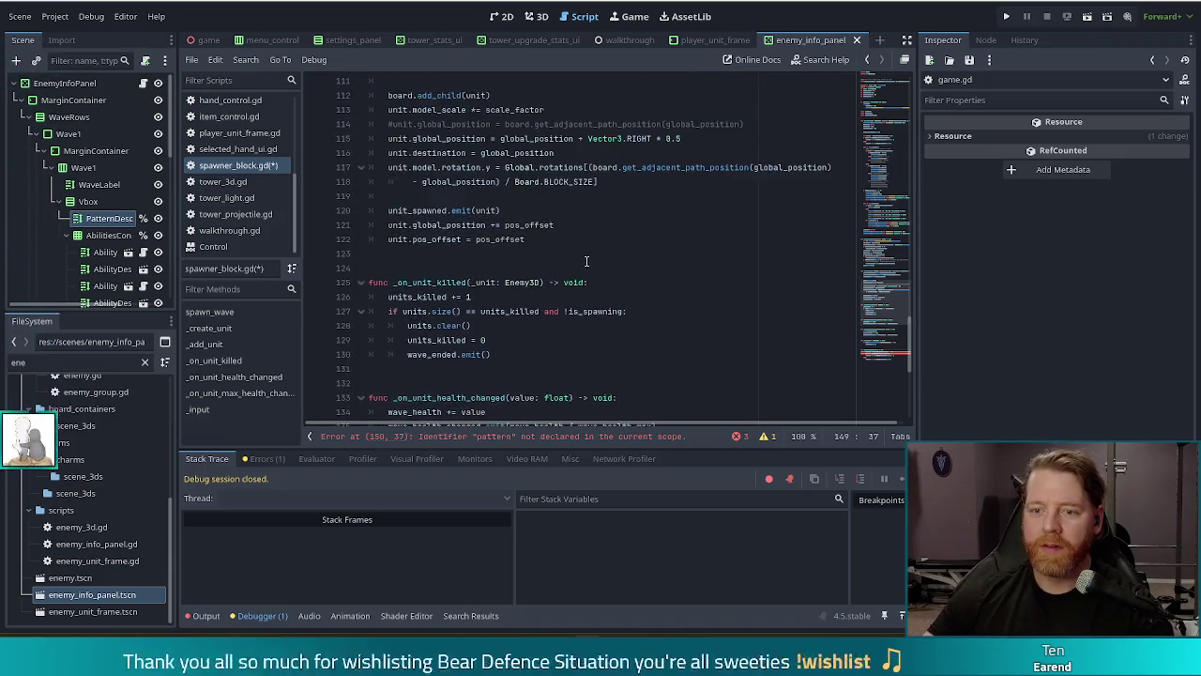
scroll(586, 261, "up", 15)
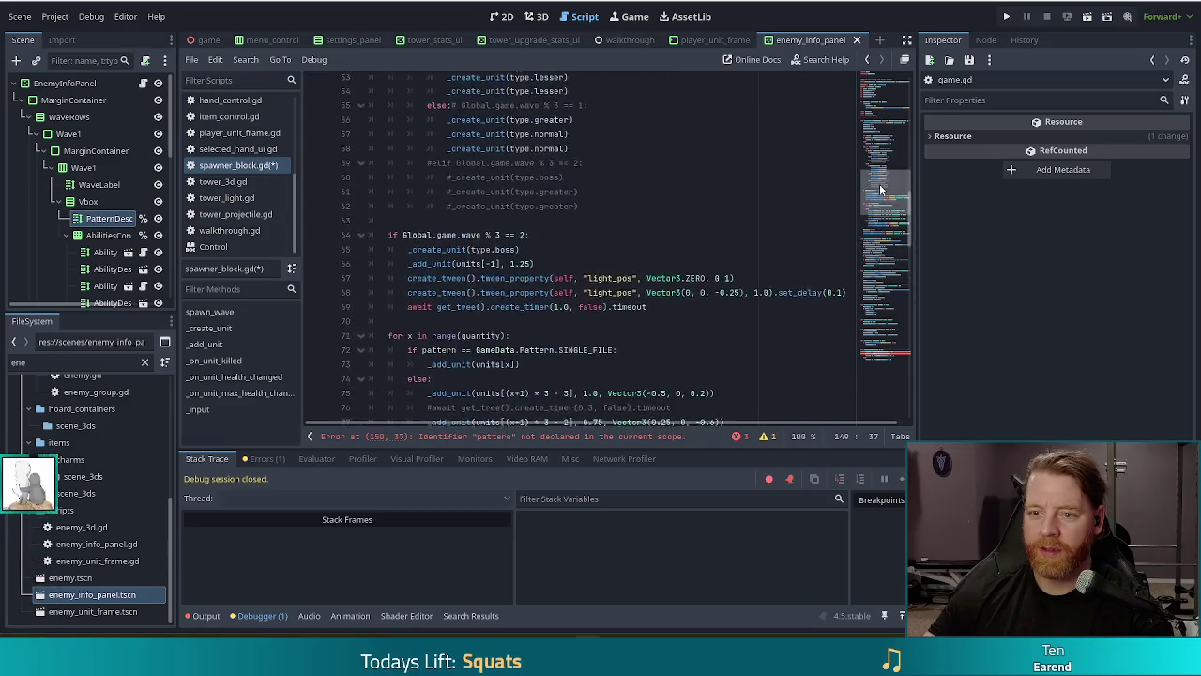
scroll(875, 157, "up", 2)
left_click(568, 196)
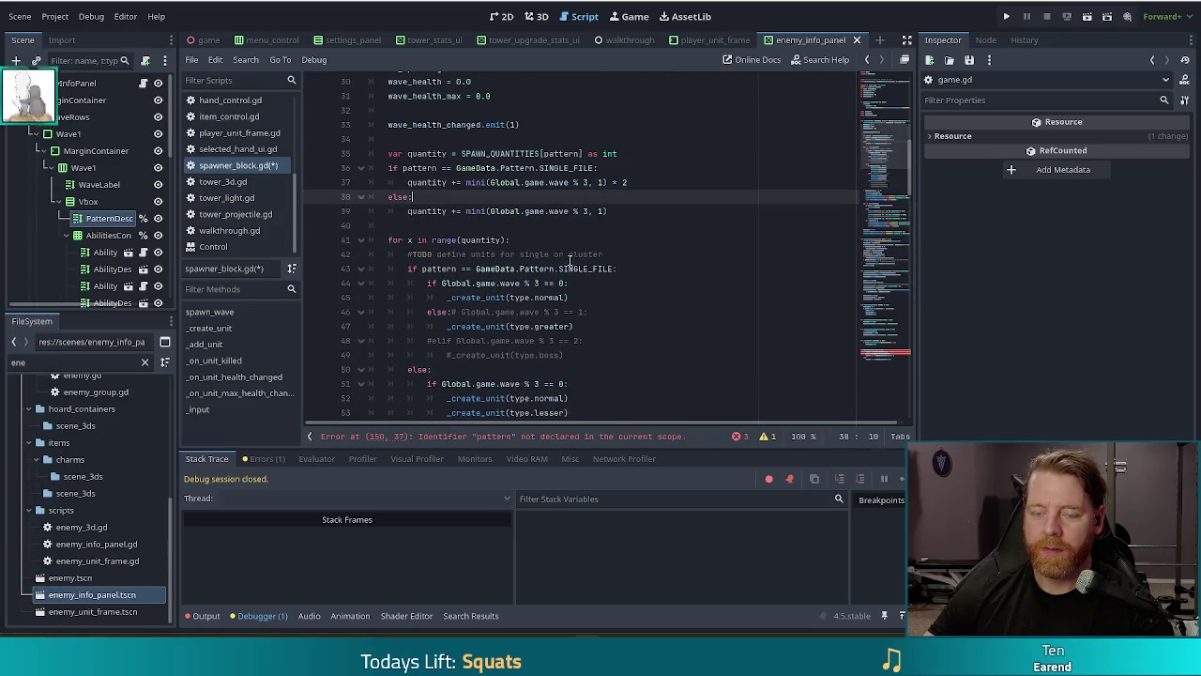
scroll(558, 270, "up", 1)
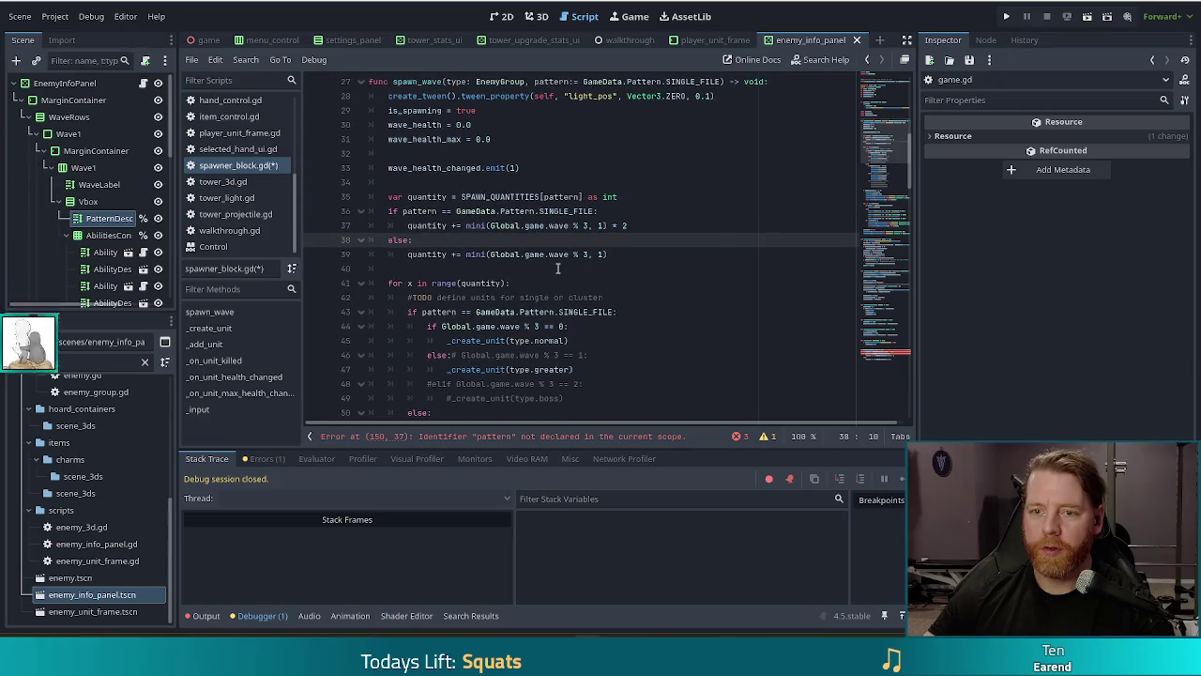
double_click(561, 198)
left_click(561, 198, "ctrl")
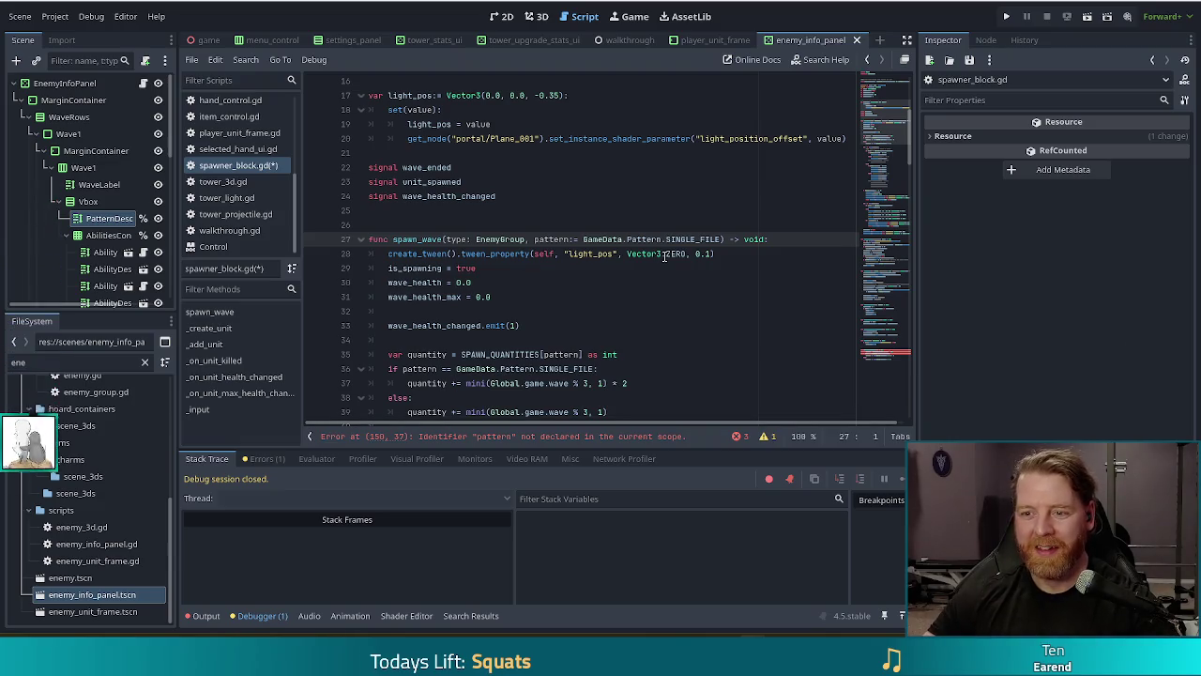
key("Down")
key("End")
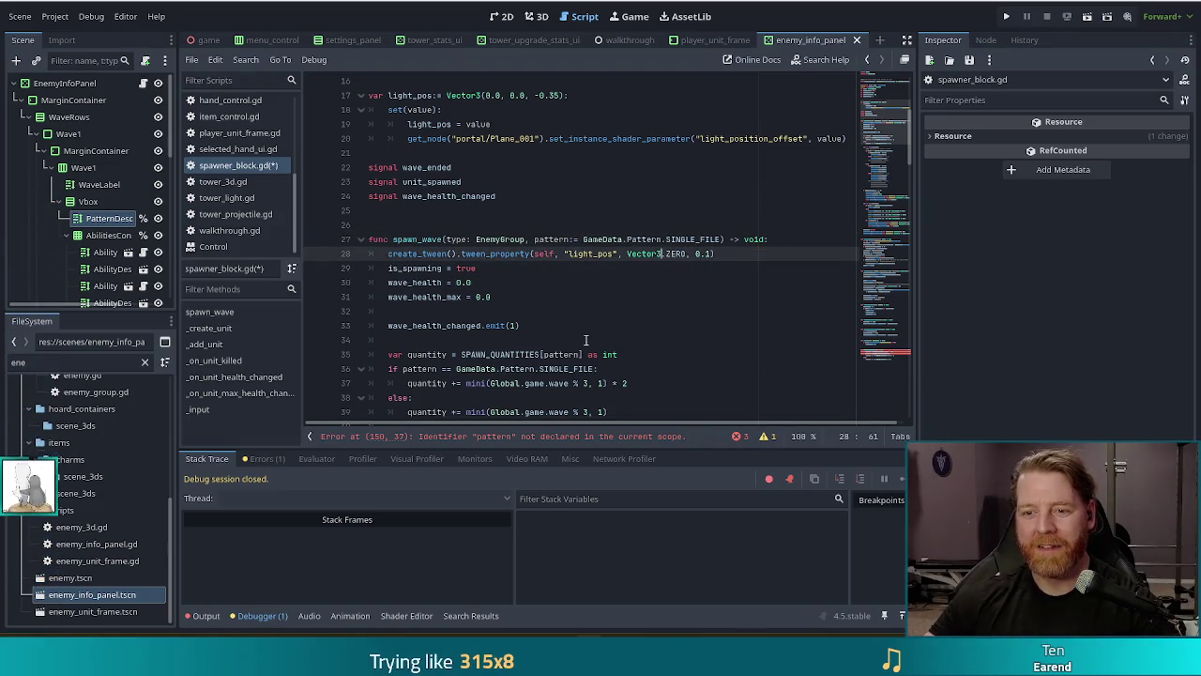
left_click(594, 239)
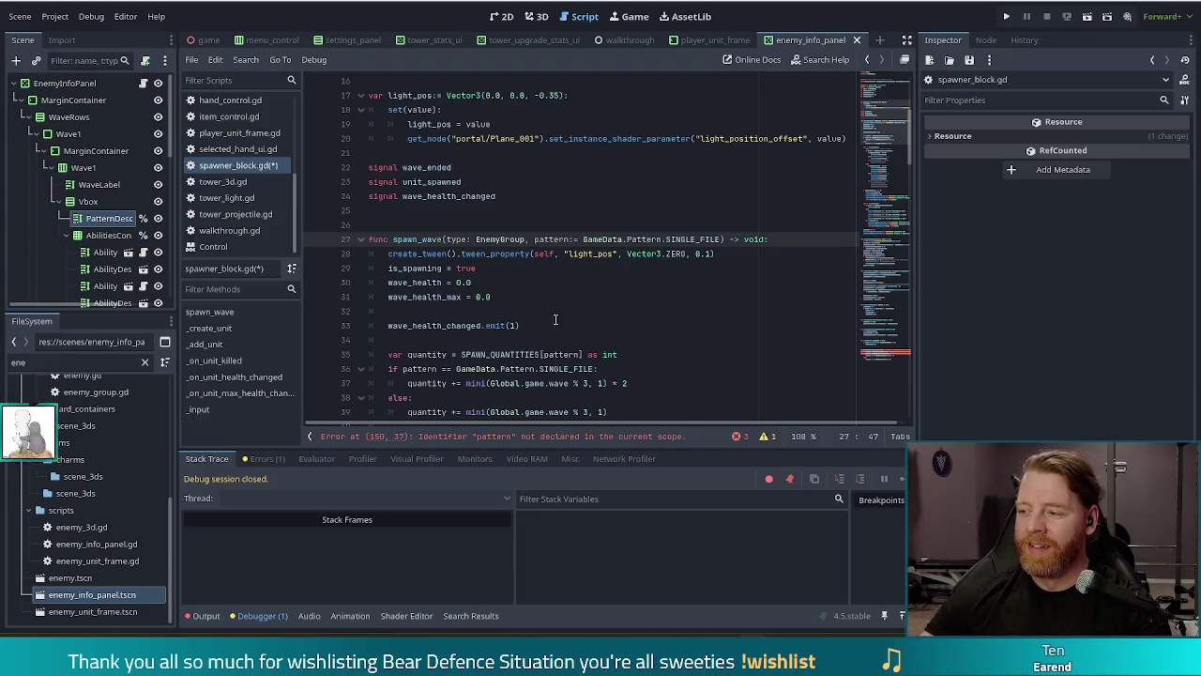
Jump to the undeclared pattern error in spawner_block.gd's get_wave_quantity.
left_click(600, 310)
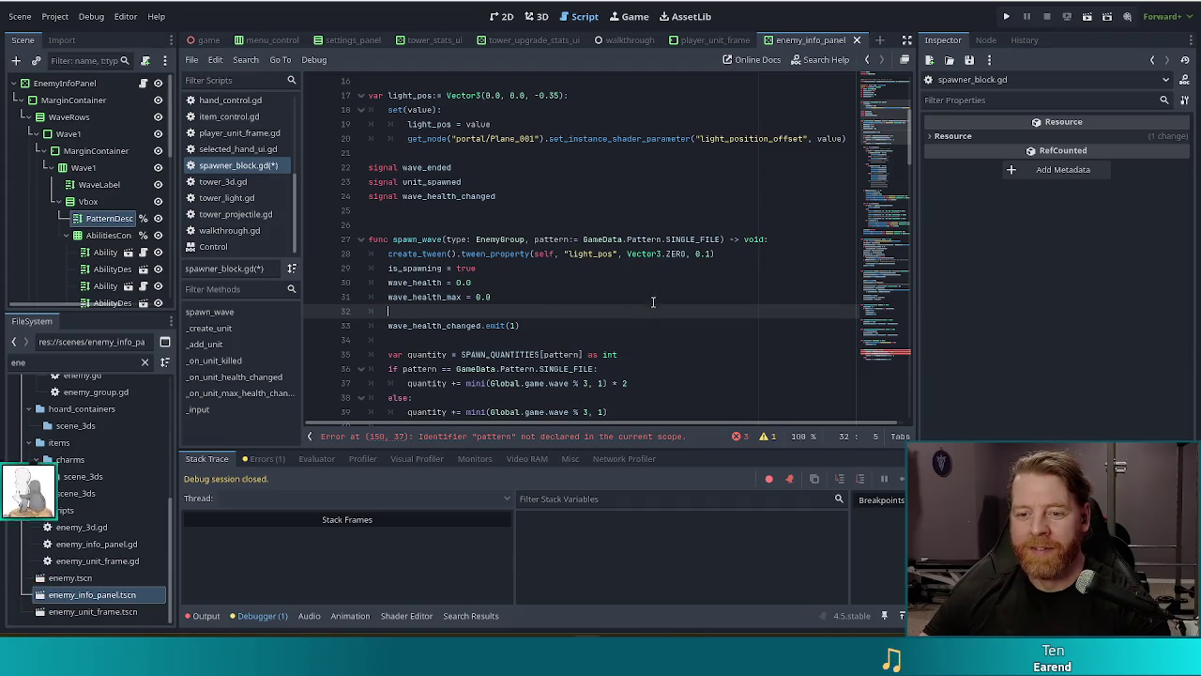
left_click(723, 253)
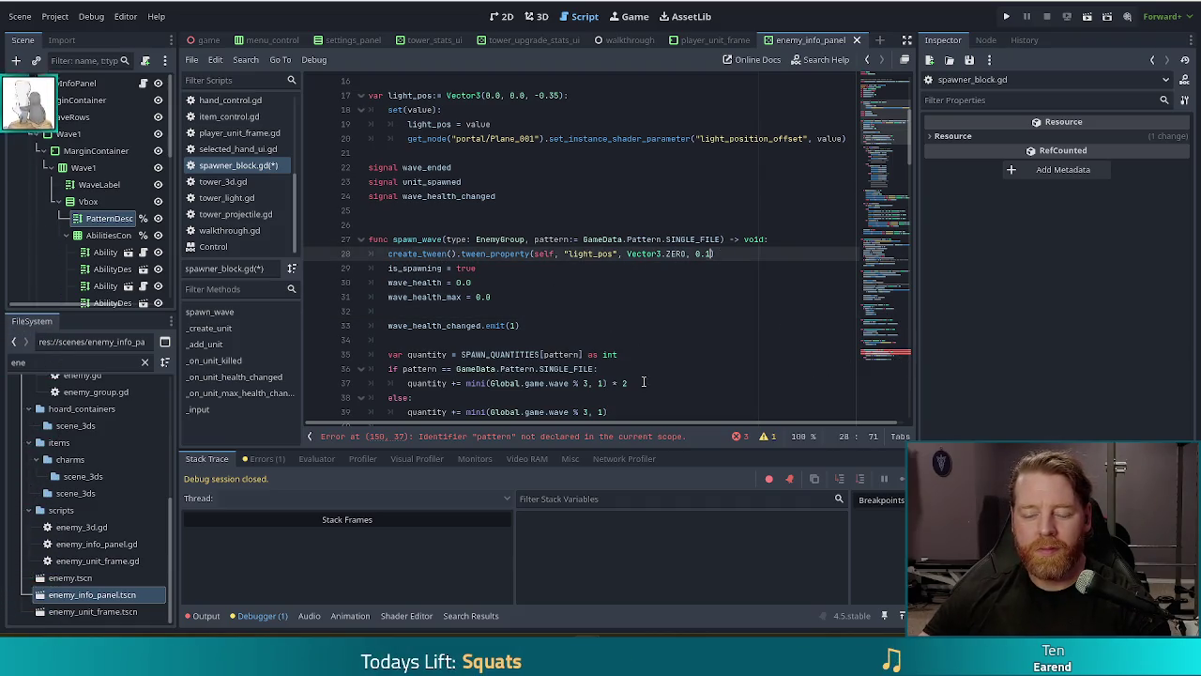
left_click(884, 352)
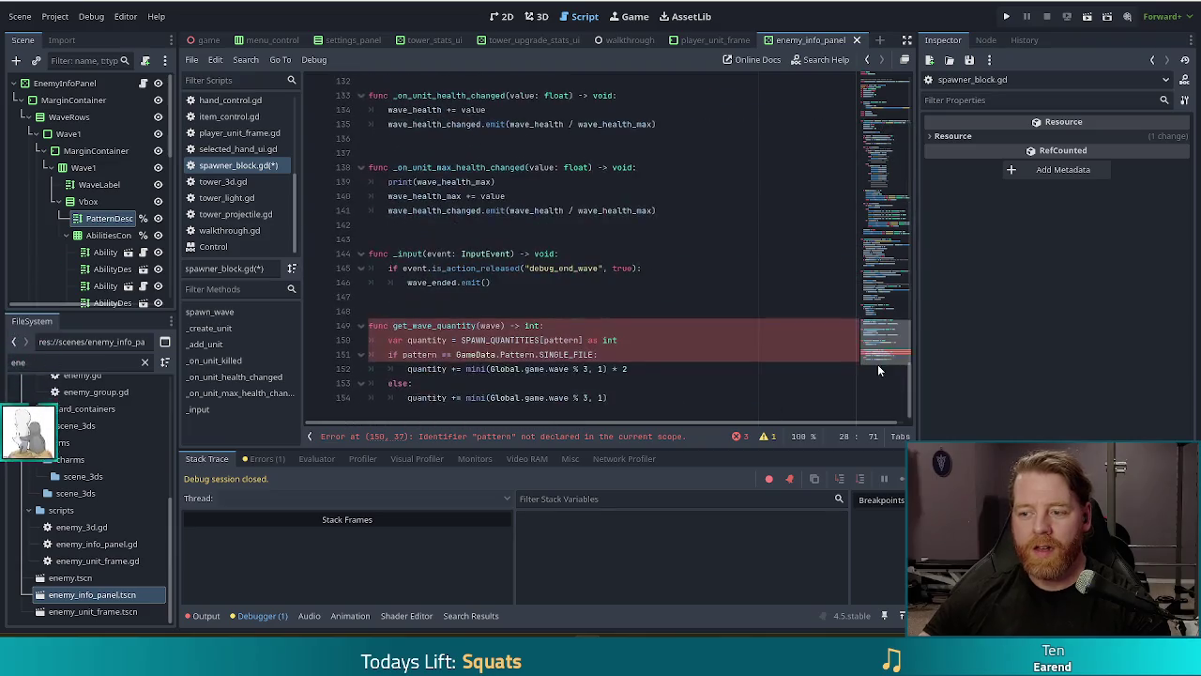
left_click(588, 340)
scroll(215, 202, "up", 2)
Select the quantity and SINGLE_FILE check lines 415–416 in game.gd, then return to spawner_block.gd.
left_click(217, 127)
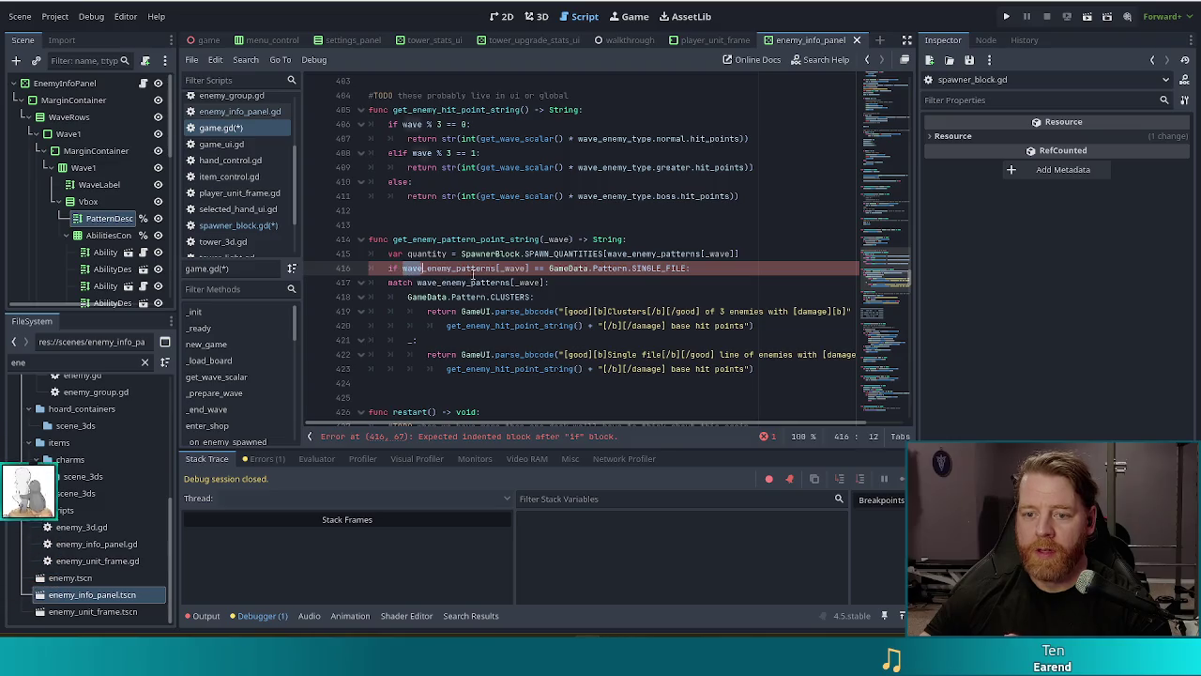
left_click_drag(403, 269, 530, 268)
left_click_drag(690, 269, 392, 254)
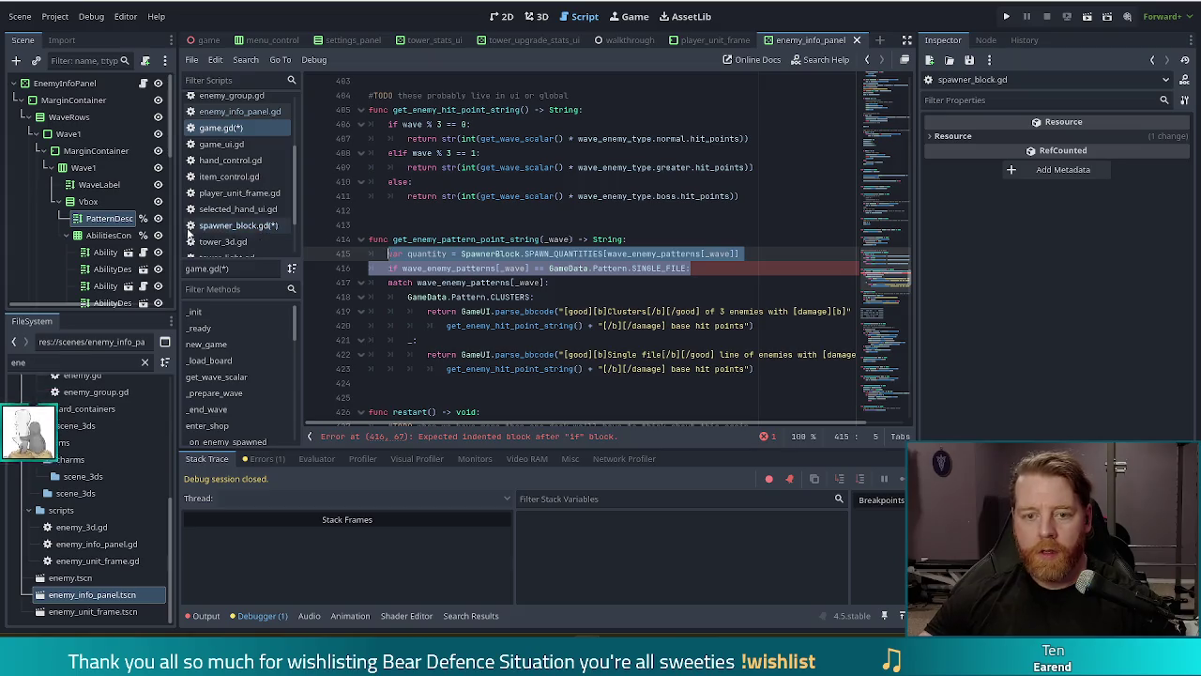
left_click(226, 223)
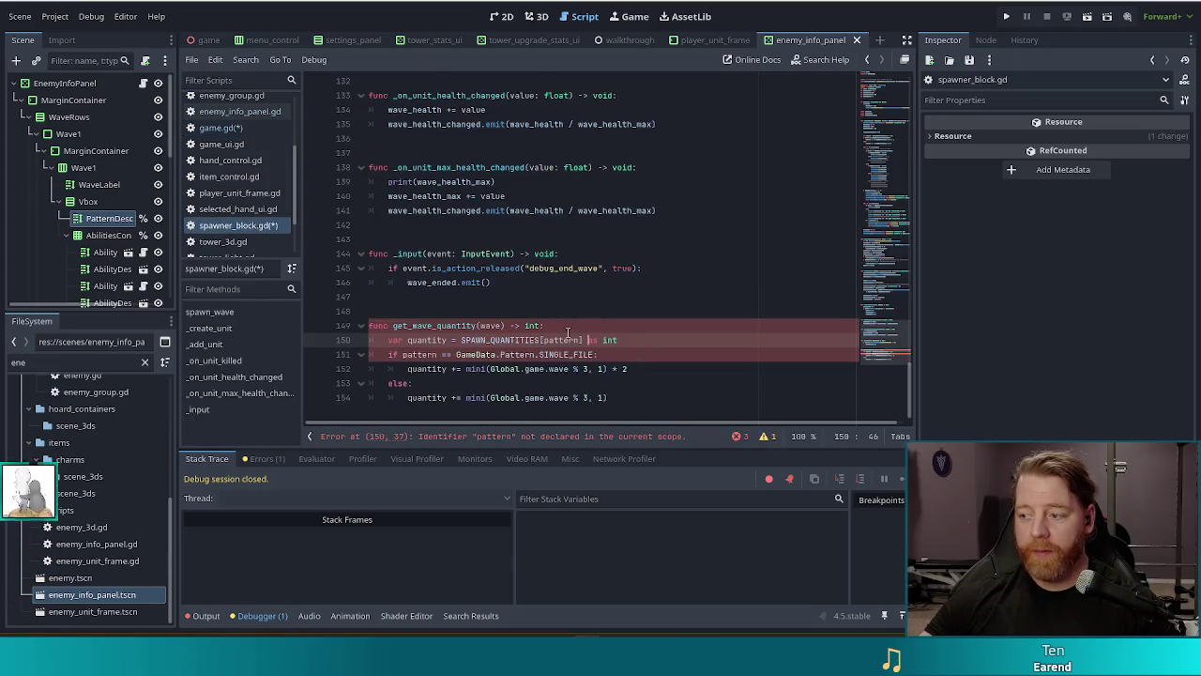
left_click(614, 325)
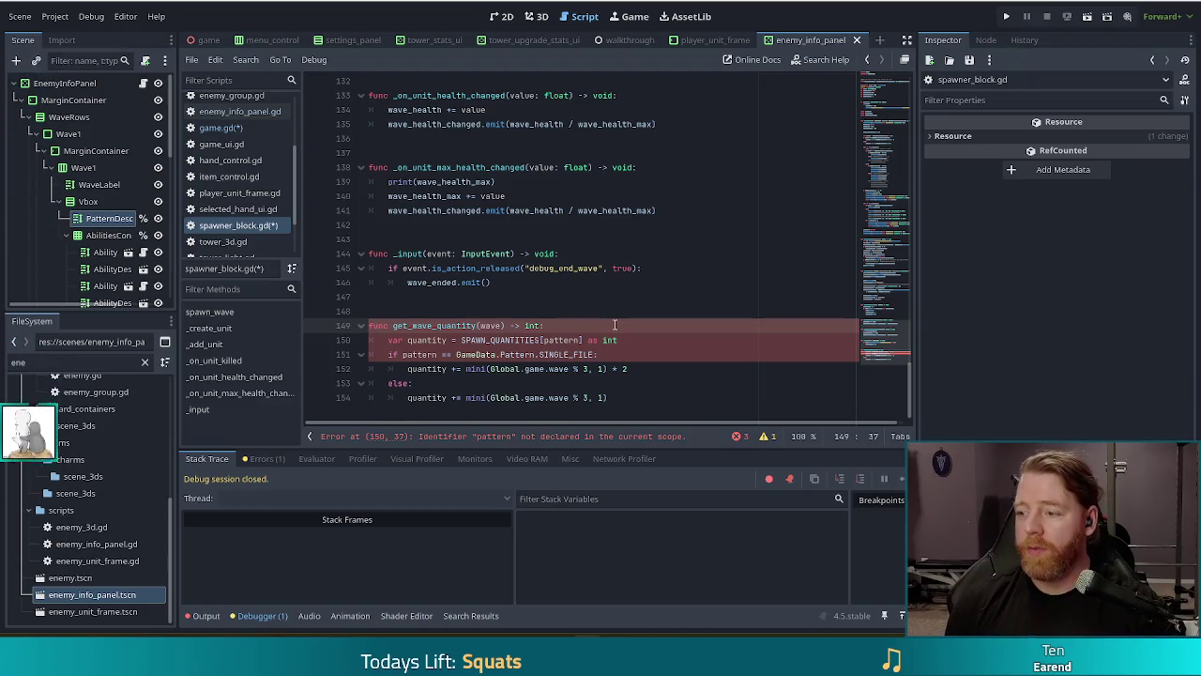
key("Return")
type("var quantity = SpawnerBlock.SPAWN_QUANTITIES[wave_enemy_patterns[_wave]] \tif wave_enemy_patterns[_wave] == GameData.Pattern.SINGLE_FILE:")
key("Return")
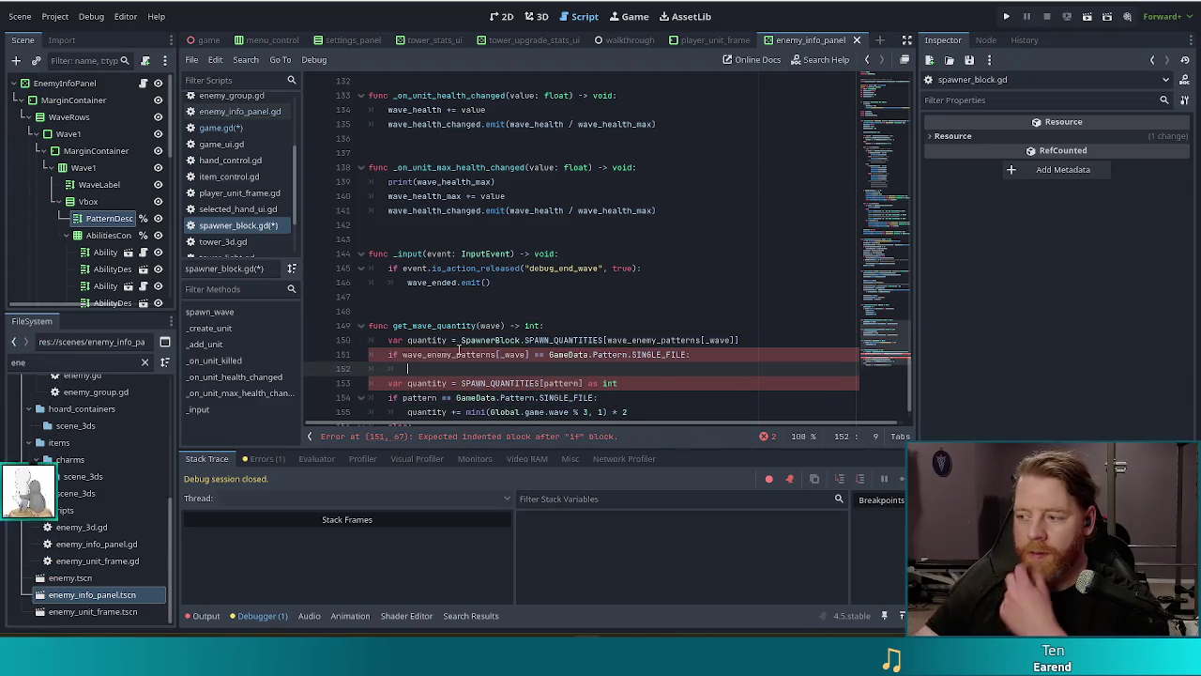
scroll(459, 349, "down", 1)
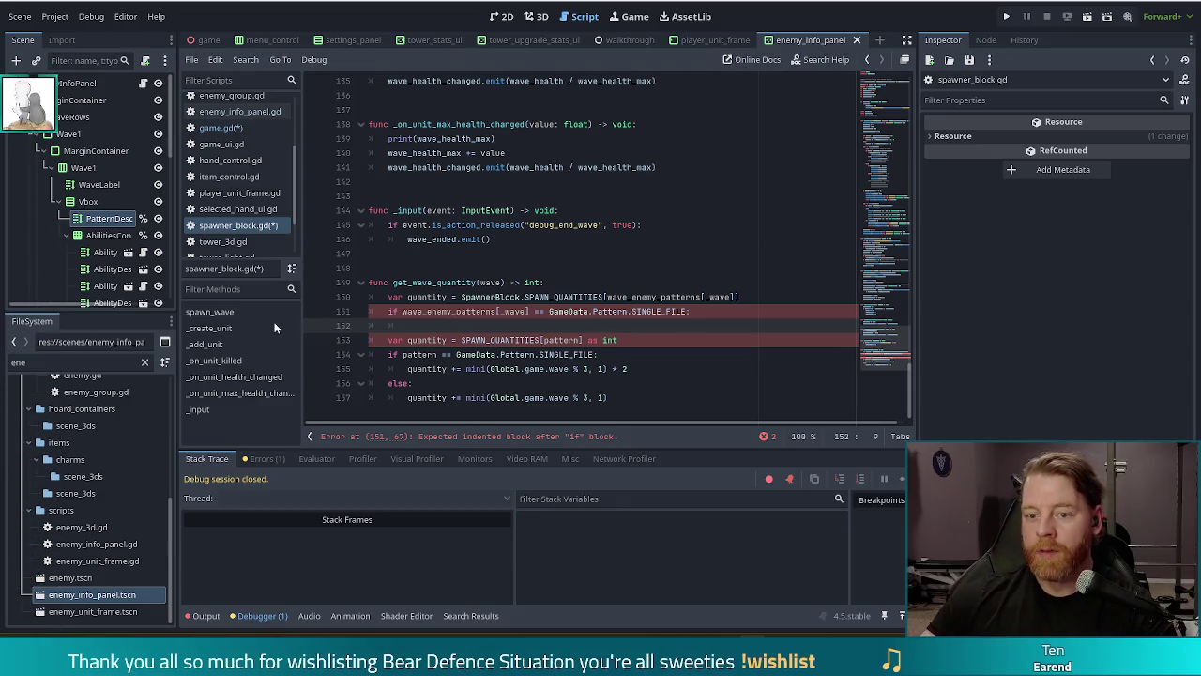
left_click(403, 312)
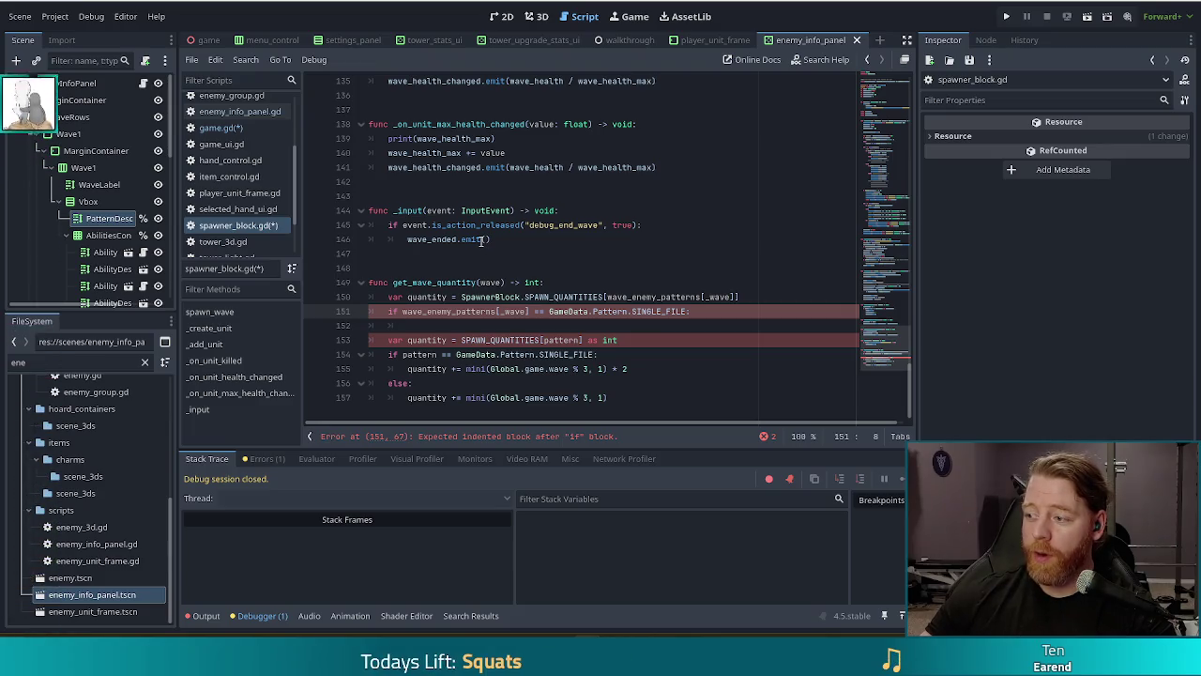
mouse_move(472, 244)
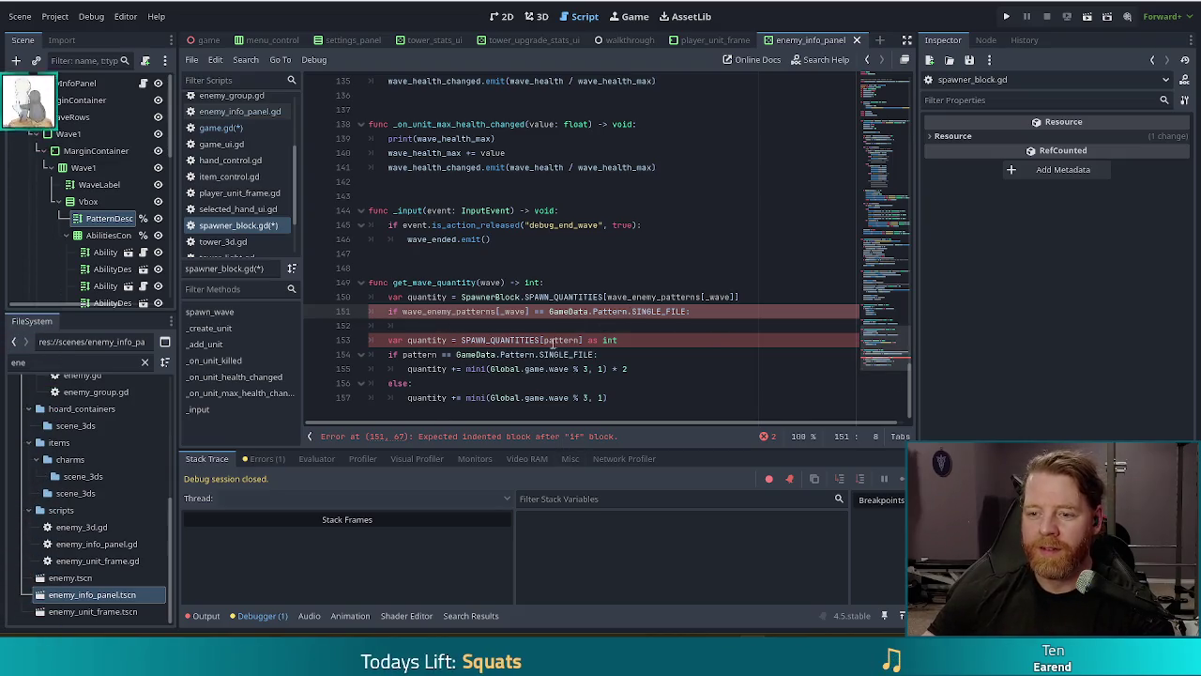
key("End")
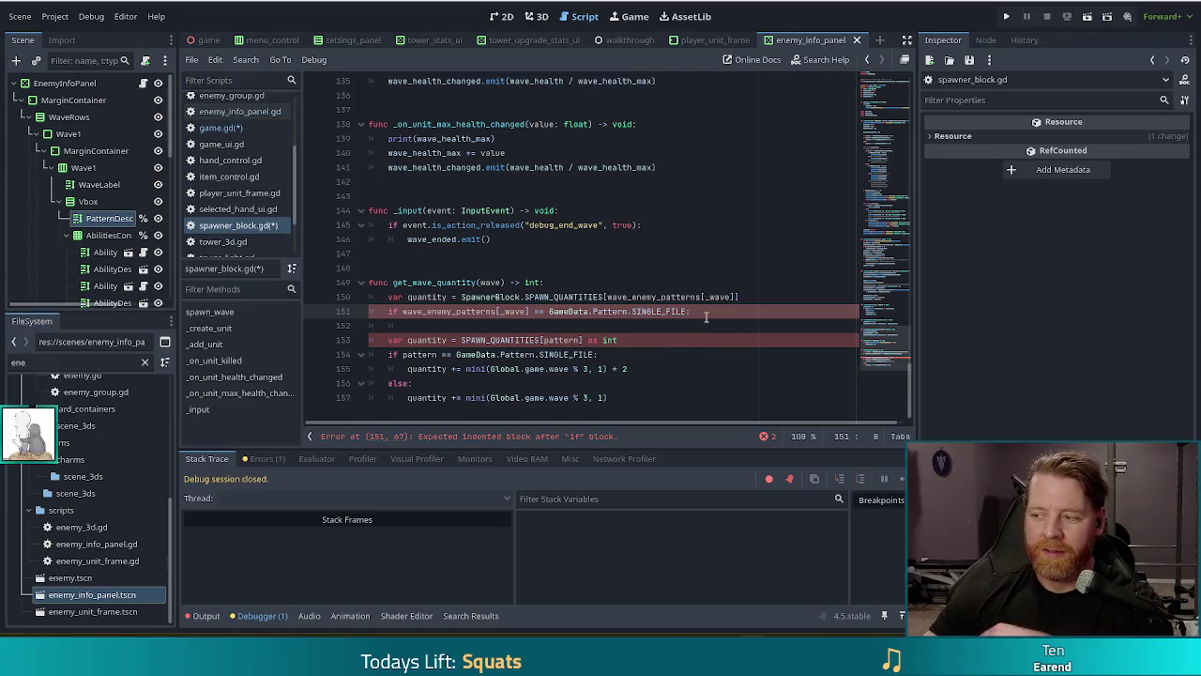